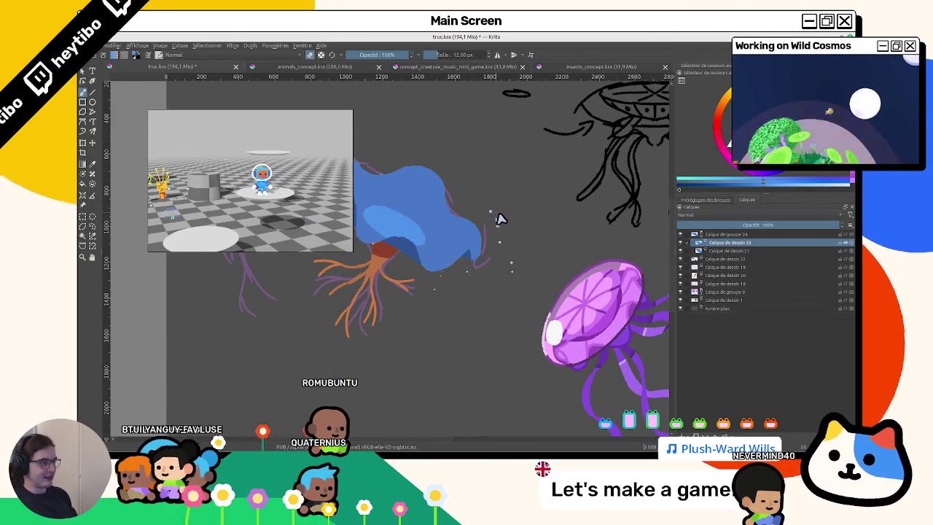
Enlarge the brush to about 66 px and make the blue cap layer visible and active.
drag(519, 278, 596, 271)
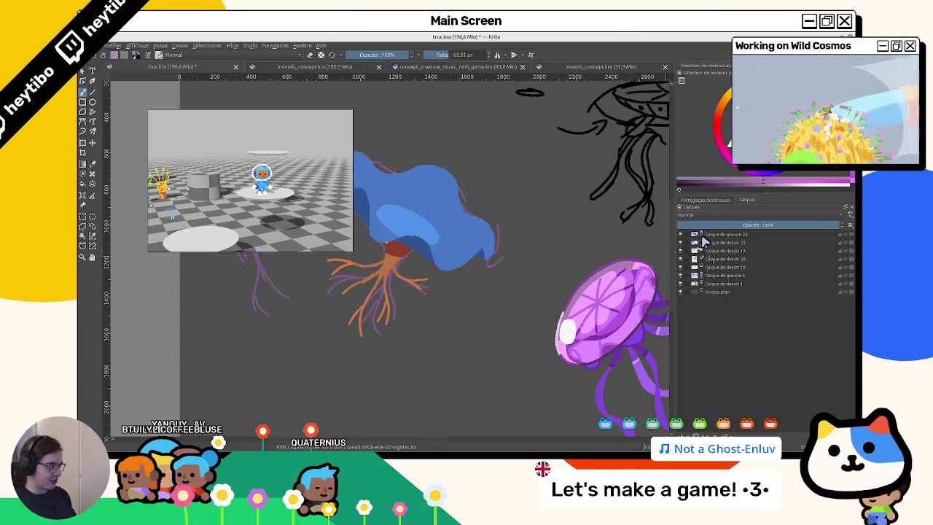
click(680, 250)
click(681, 250)
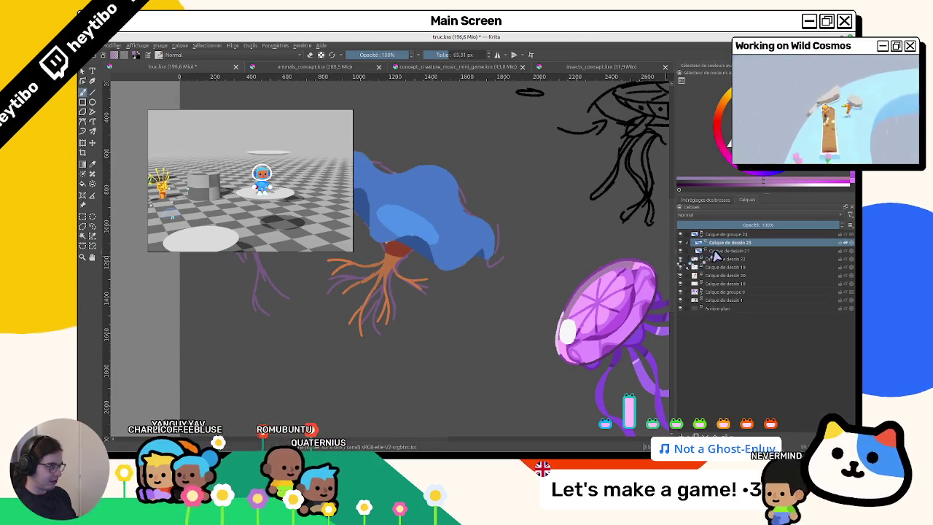
click(729, 251)
click(681, 251)
click(681, 251)
Paint pink over the cap, reset the canvas upright, and drop the brush to 12 px.
mouse_move(436, 231)
mouse_down()
mouse_move(448, 250)
mouse_move(485, 267)
mouse_up()
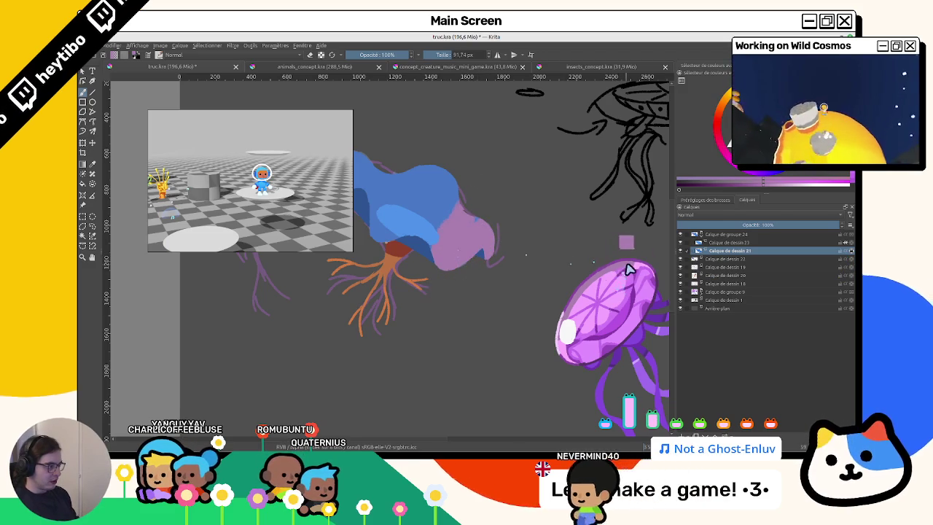
drag(578, 250, 411, 221)
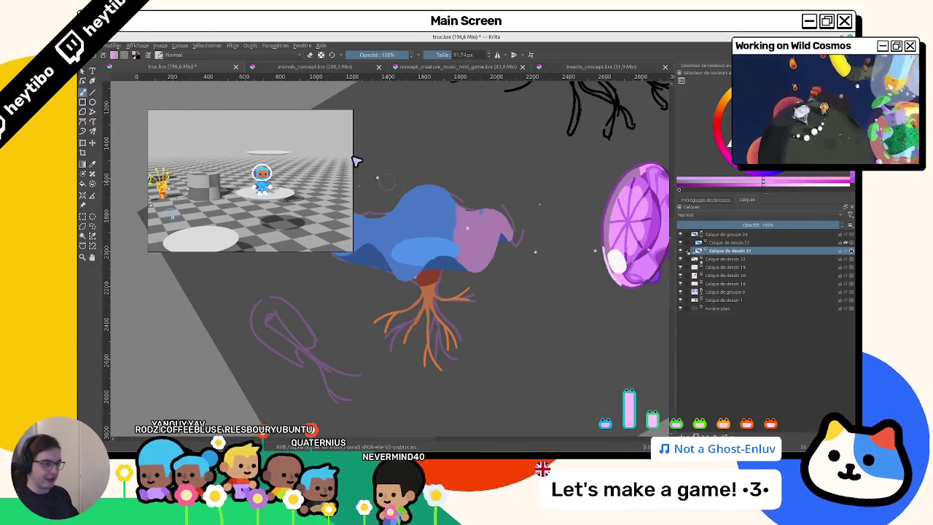
mouse_move(423, 214)
mouse_down()
mouse_move(481, 208)
mouse_move(450, 243)
mouse_move(357, 237)
mouse_up()
key(5)
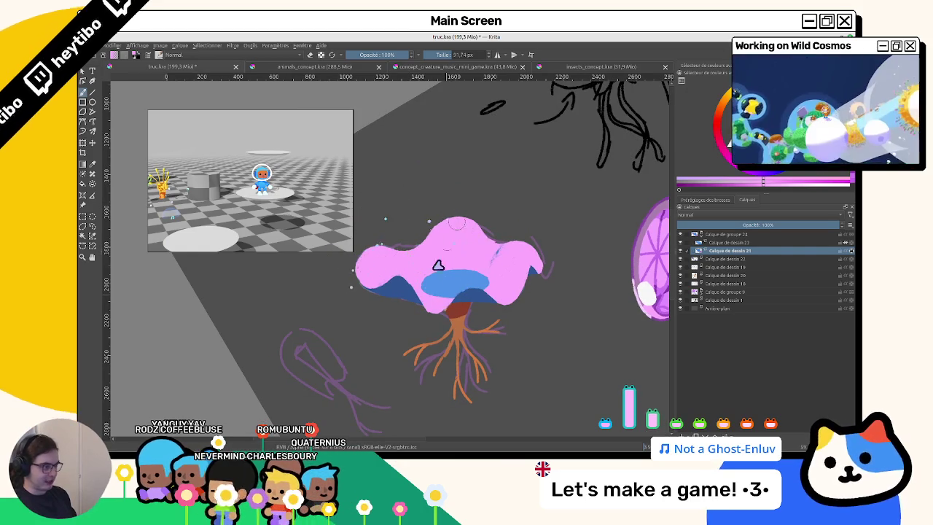
drag(513, 262, 465, 262)
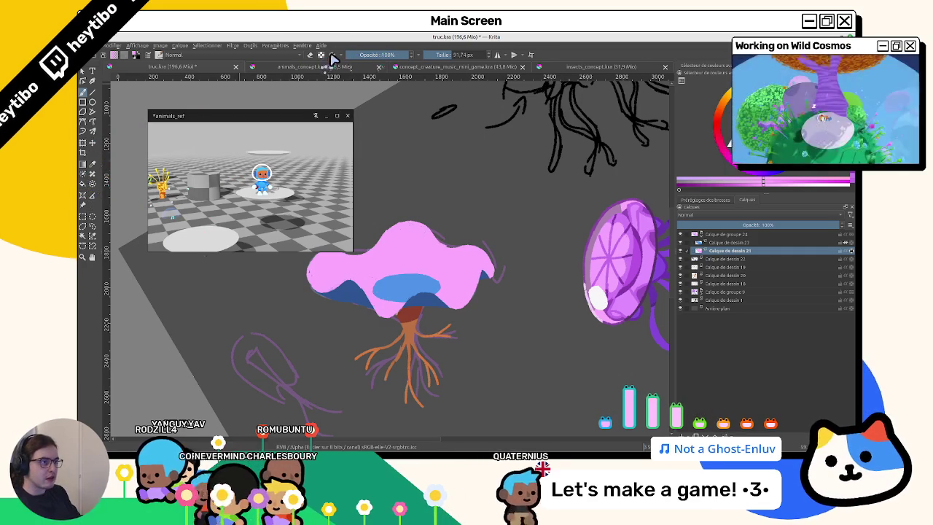
key(e)
click(680, 250)
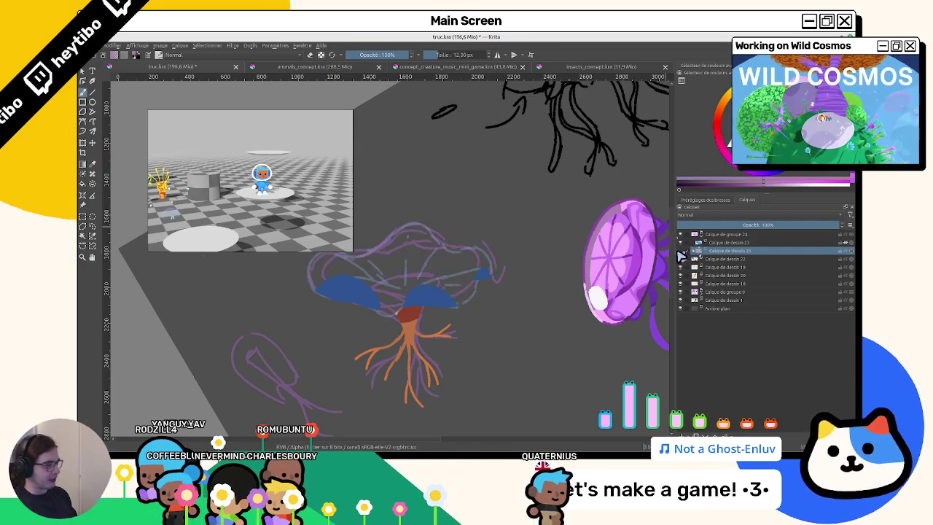
Show the cap fill again and fill the outlined circle on the cap with mauve.
click(680, 250)
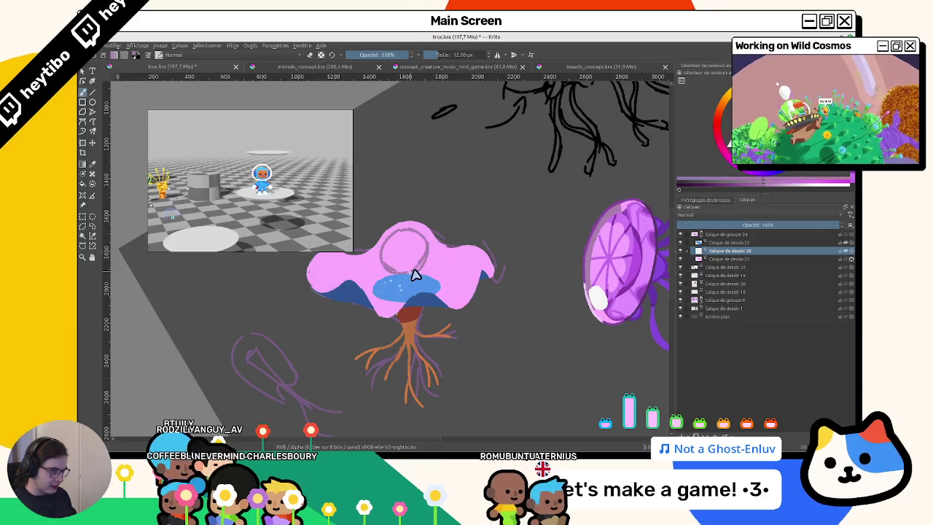
click(421, 261)
mouse_move(425, 263)
mouse_down()
mouse_move(467, 268)
mouse_move(405, 299)
mouse_up()
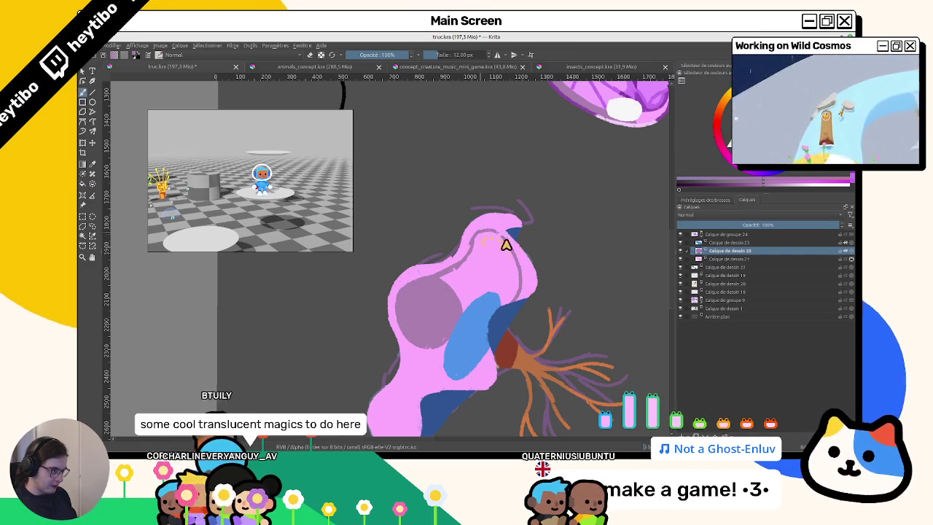
mouse_move(481, 214)
mouse_down()
mouse_move(505, 273)
mouse_move(376, 233)
mouse_move(377, 254)
mouse_up()
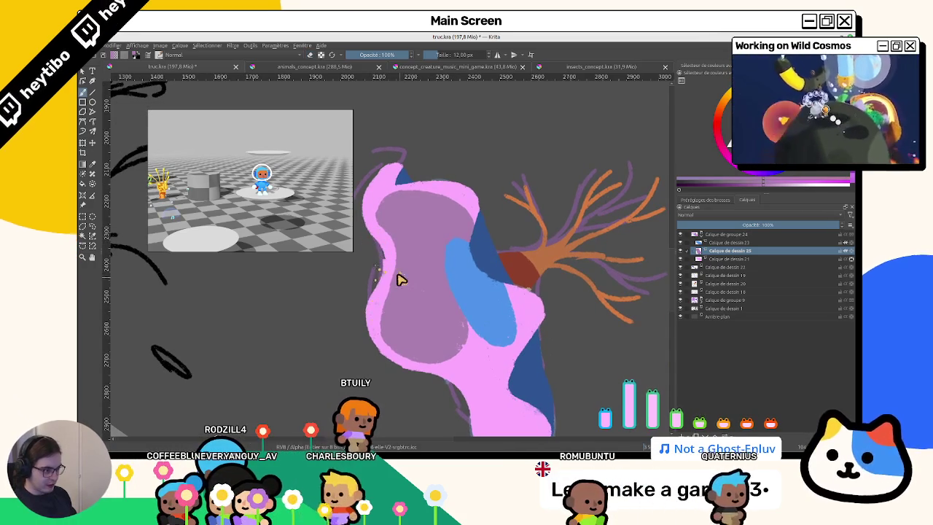
Rotate the view along the cap edge and choose a lighter shade of pink.
drag(386, 323, 423, 328)
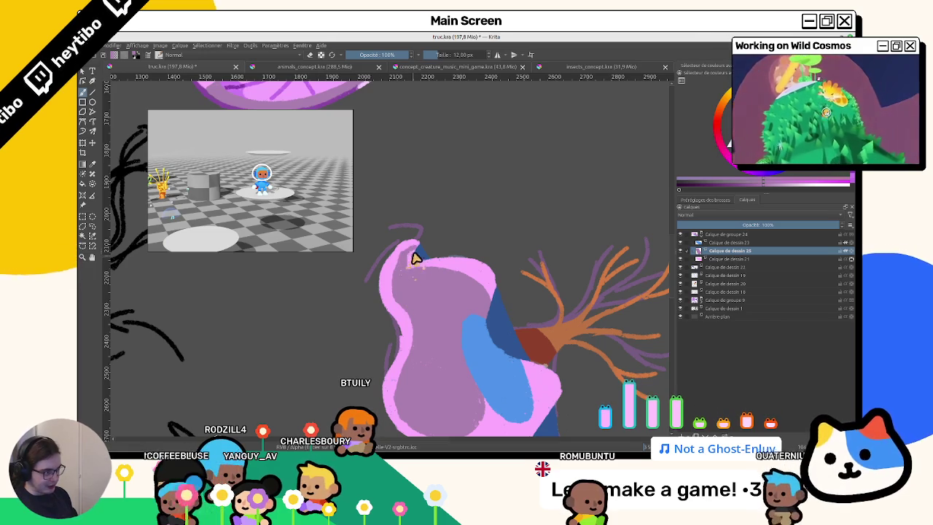
mouse_move(416, 265)
mouse_down()
mouse_move(502, 254)
mouse_move(399, 249)
mouse_up()
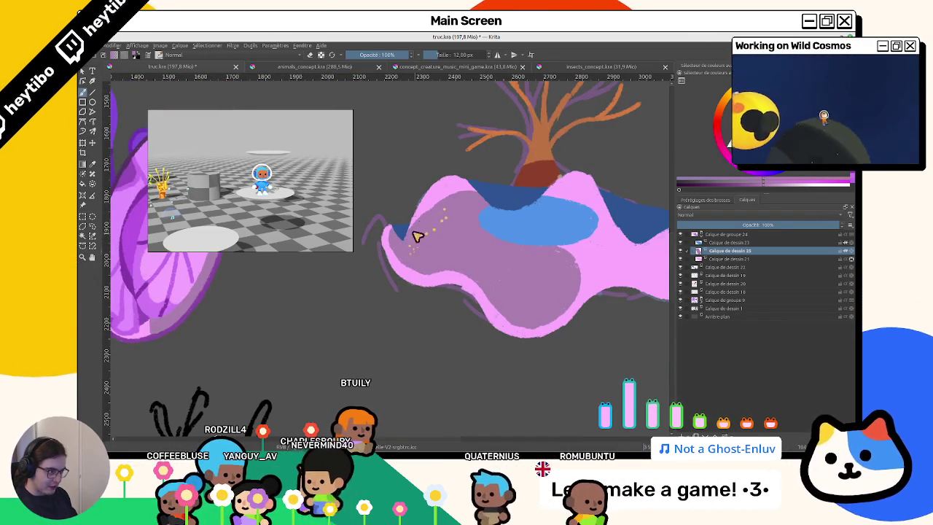
mouse_move(425, 262)
mouse_down()
mouse_move(385, 295)
mouse_move(529, 289)
mouse_move(410, 310)
mouse_up()
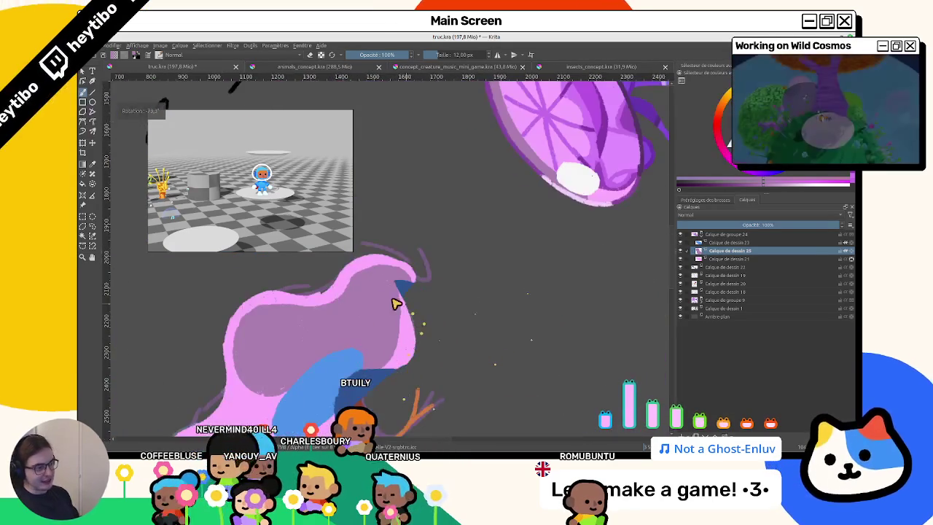
scroll(410, 311, up, 3)
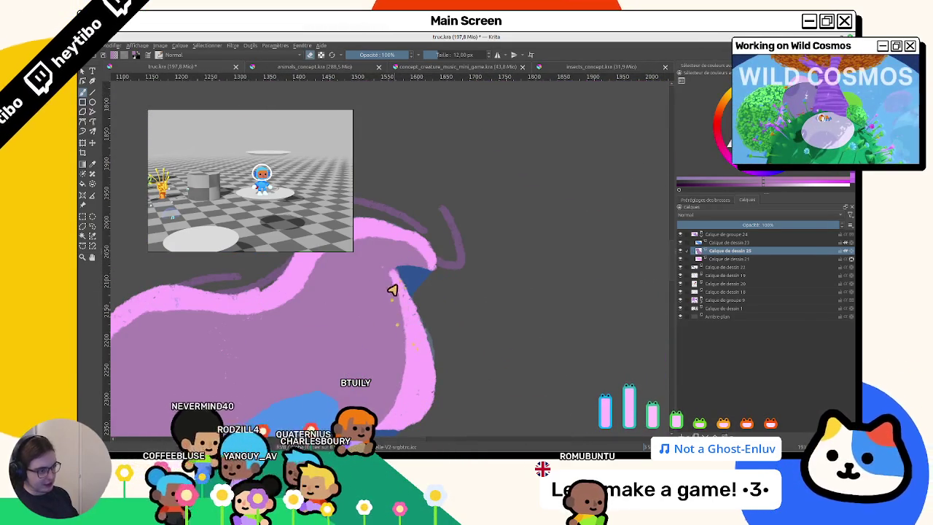
mouse_move(427, 333)
mouse_down()
mouse_move(416, 357)
mouse_move(377, 229)
mouse_move(457, 318)
mouse_move(456, 221)
mouse_up()
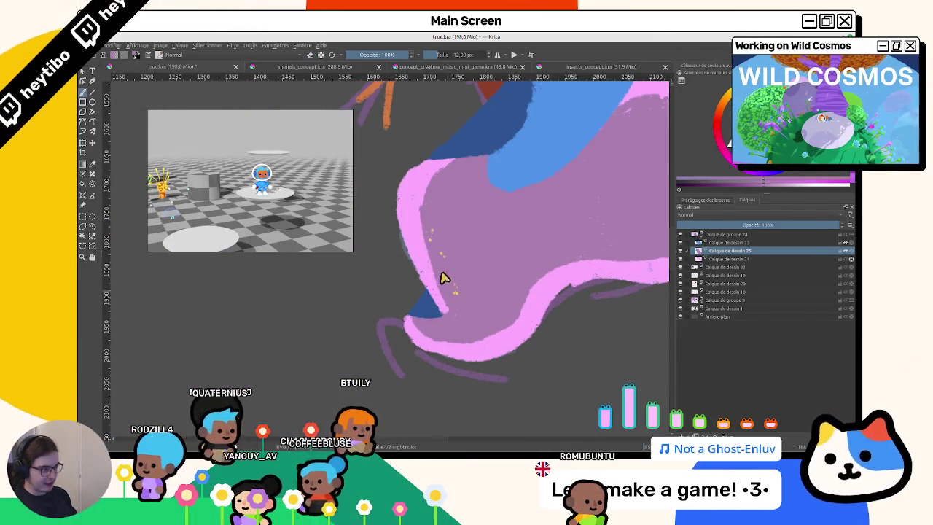
mouse_move(427, 274)
mouse_down()
mouse_move(458, 156)
mouse_move(531, 323)
mouse_move(466, 220)
mouse_up()
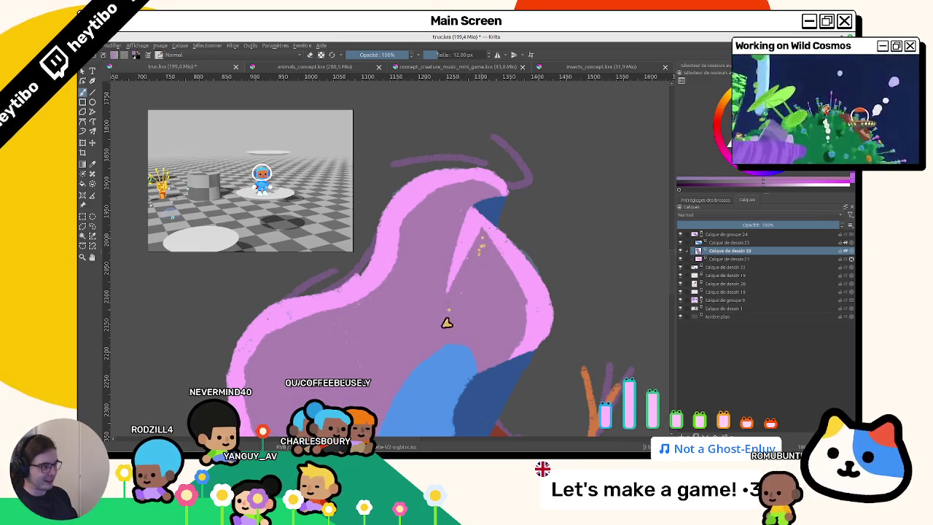
ctrl+click(474, 216)
Redraw the thin inner pink stroke on the cap and cover stray neck marks with pink.
drag(472, 212, 435, 304)
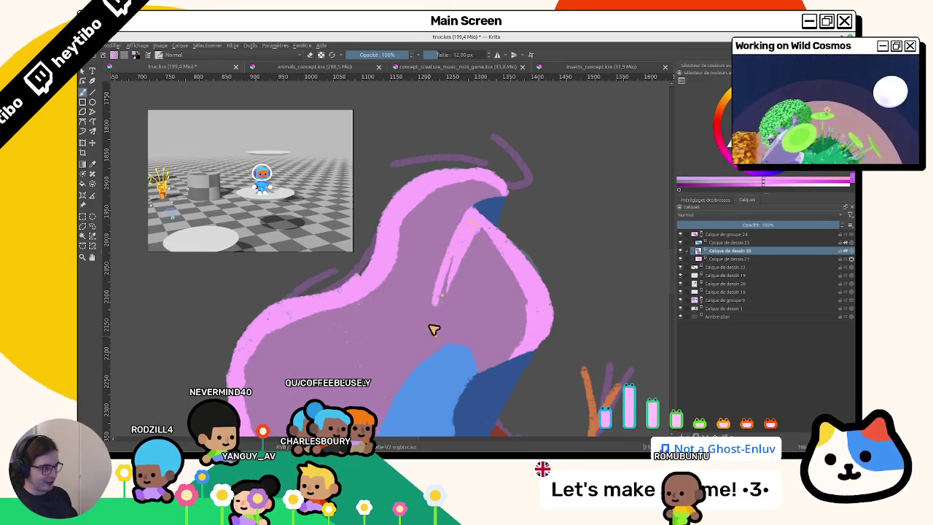
drag(467, 223, 436, 321)
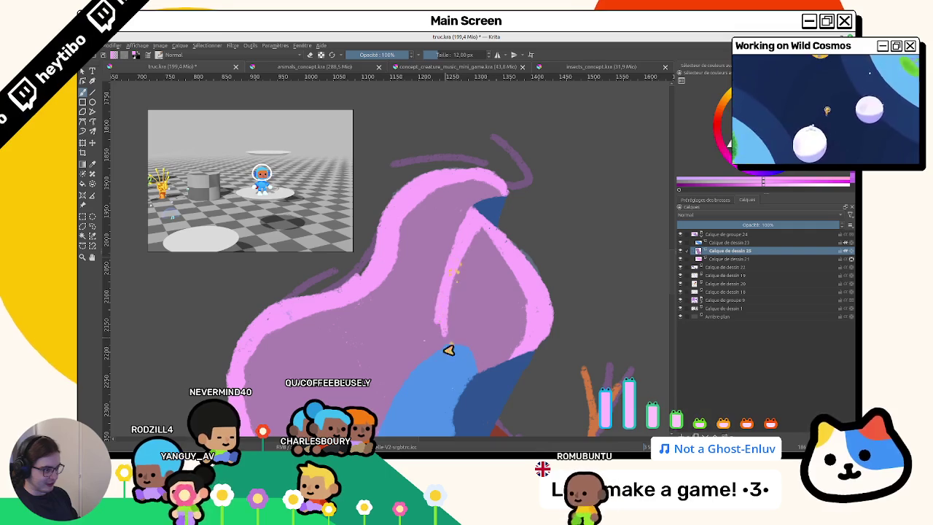
scroll(466, 297, down, 4)
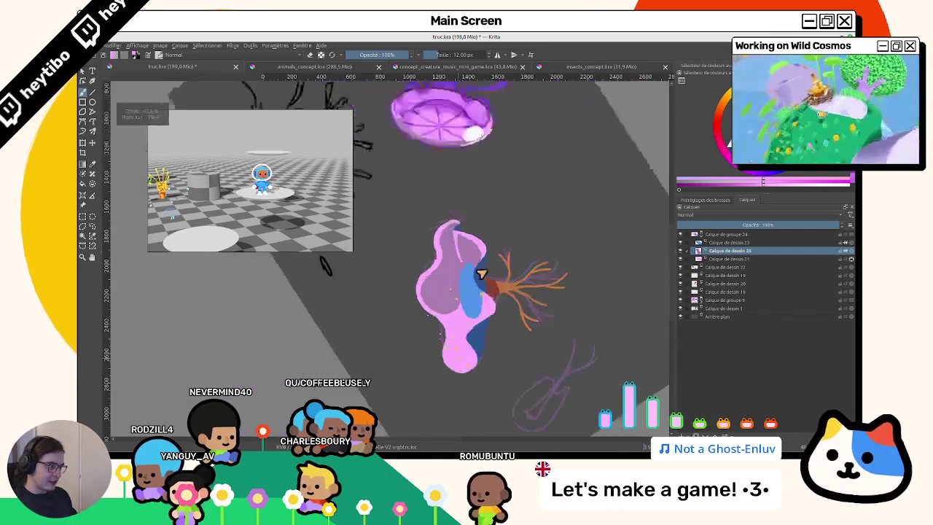
scroll(461, 337, up, 5)
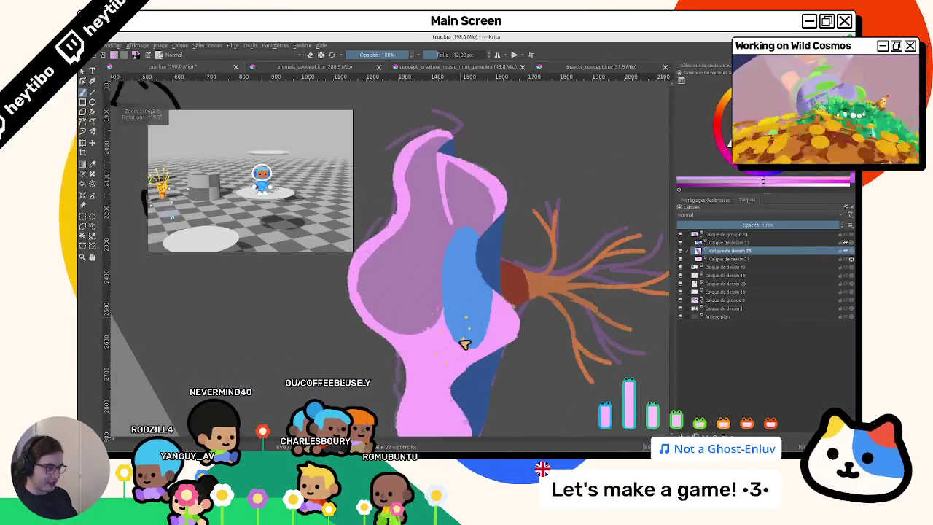
drag(461, 337, 431, 260)
drag(450, 294, 454, 331)
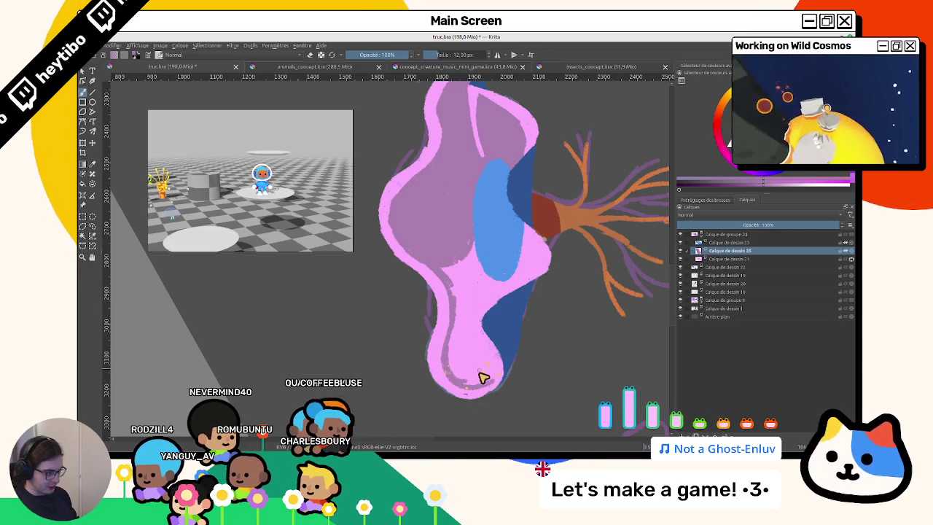
drag(478, 297, 461, 293)
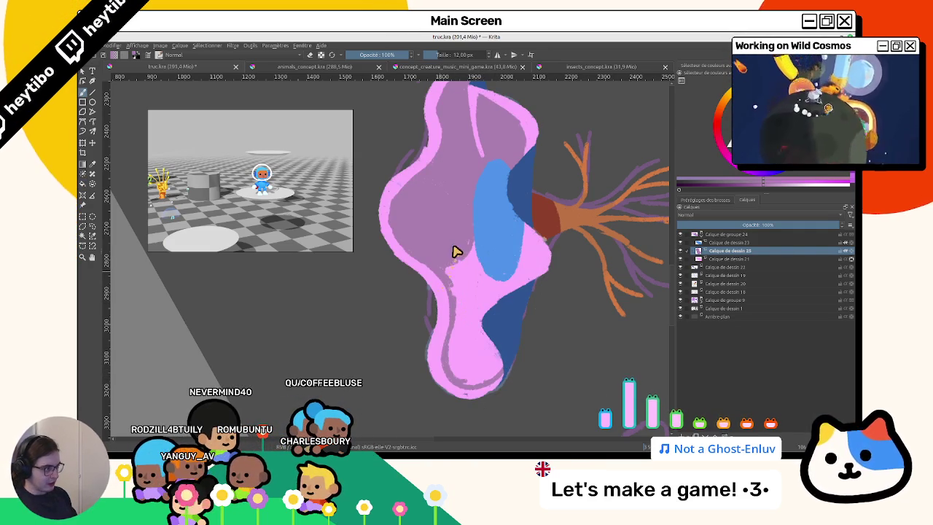
Fill the lower pink interior with the same mauve using the Fill tool.
key(f)
click(485, 359)
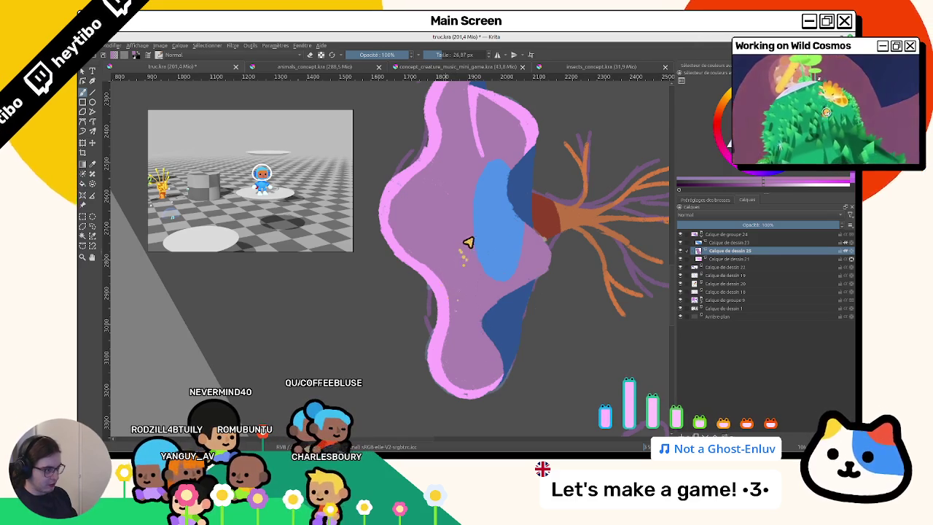
scroll(458, 284, up, 2)
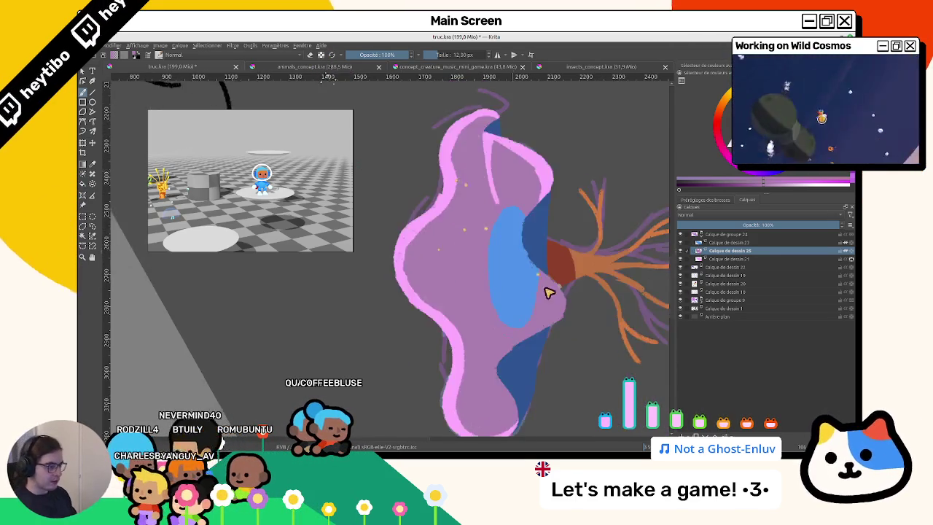
Rotate and zoom around the creature, then toggle its layer off and on to compare.
drag(548, 292, 469, 323)
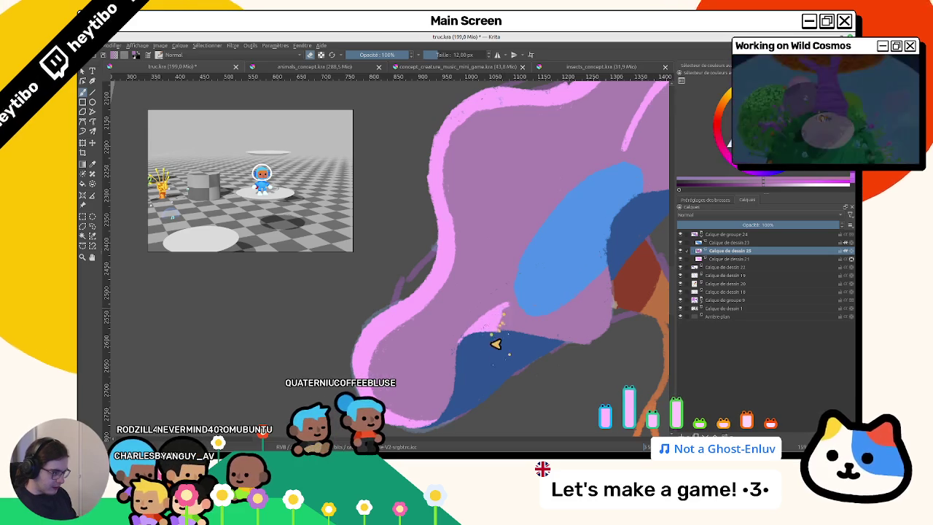
mouse_move(512, 342)
mouse_down()
mouse_move(493, 299)
mouse_move(521, 350)
mouse_up()
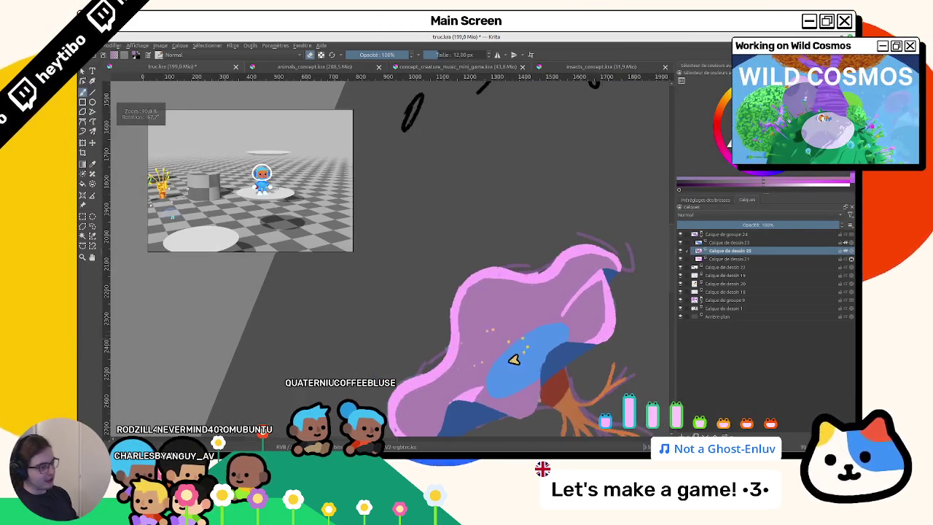
drag(492, 408, 481, 325)
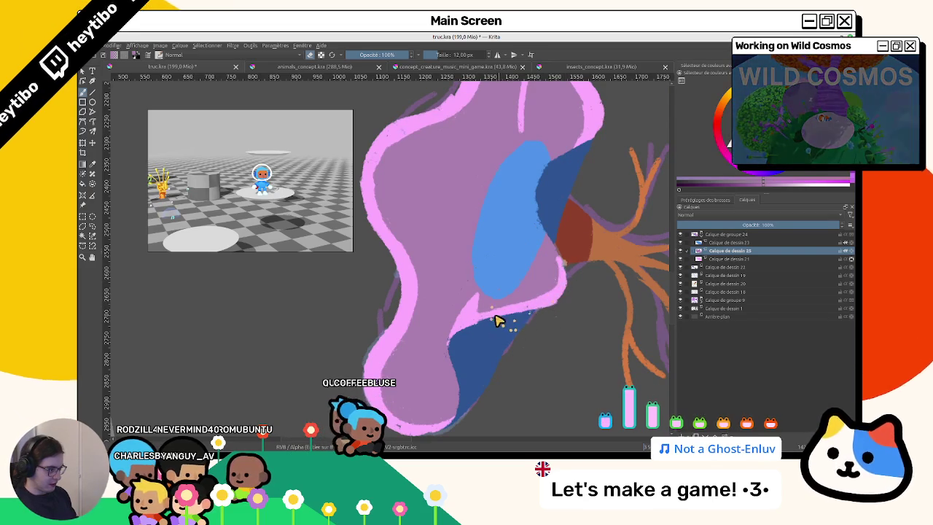
drag(489, 340, 389, 306)
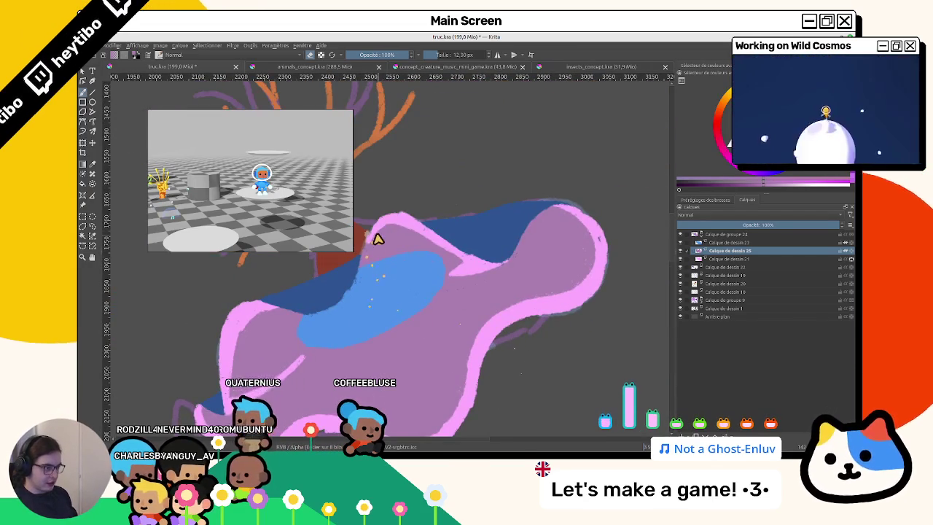
mouse_move(378, 352)
mouse_down()
mouse_move(435, 313)
mouse_move(470, 222)
mouse_up()
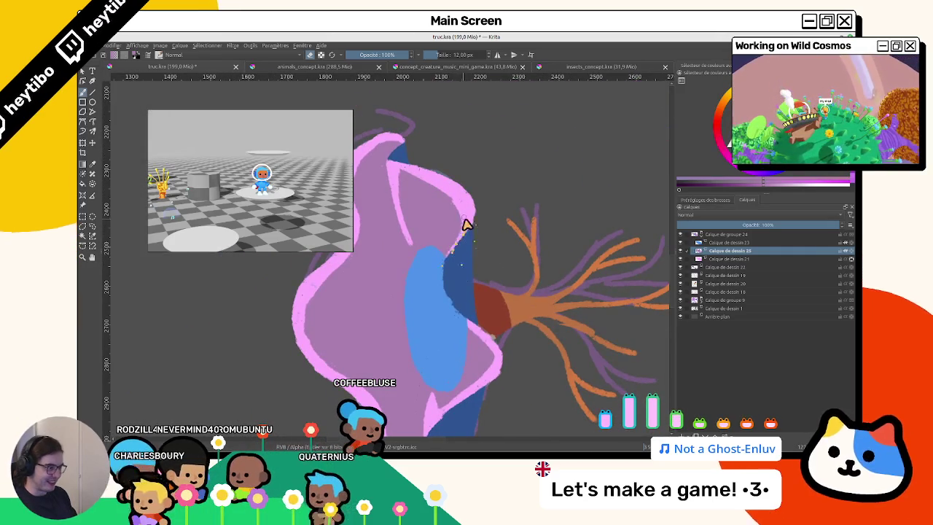
mouse_move(452, 275)
mouse_down()
mouse_move(451, 334)
mouse_move(382, 228)
mouse_move(442, 258)
mouse_up()
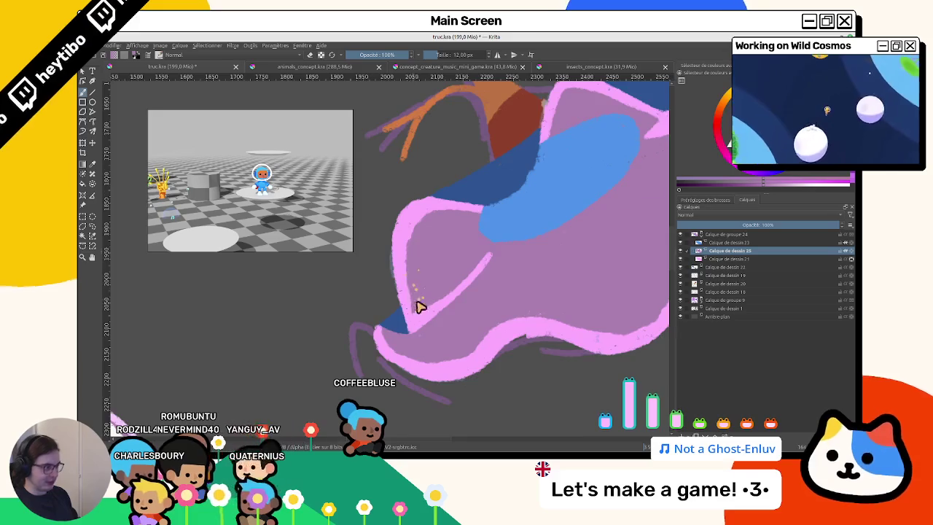
drag(416, 307, 397, 175)
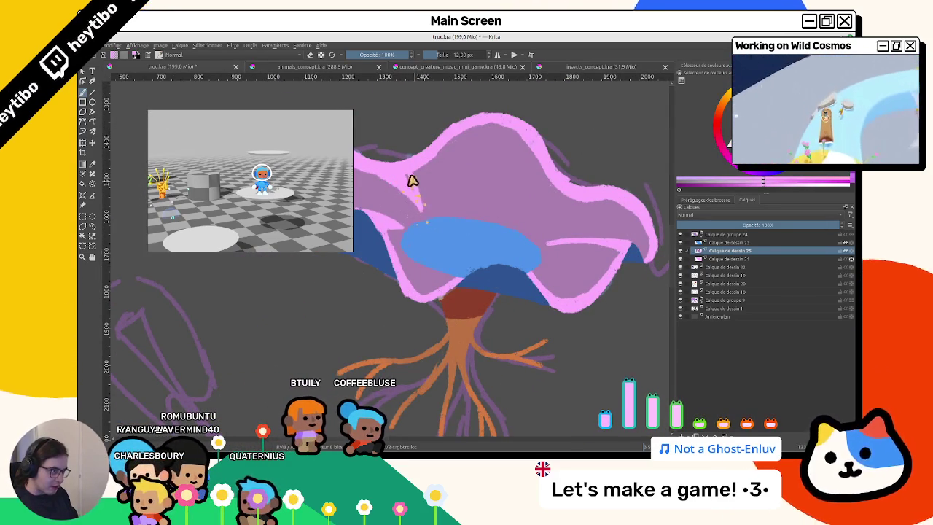
drag(421, 205, 397, 266)
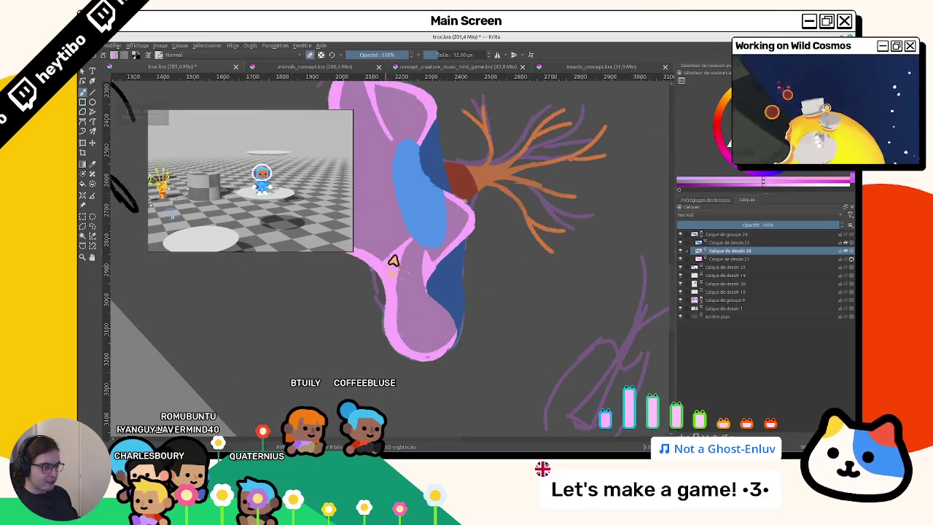
click(680, 251)
click(679, 252)
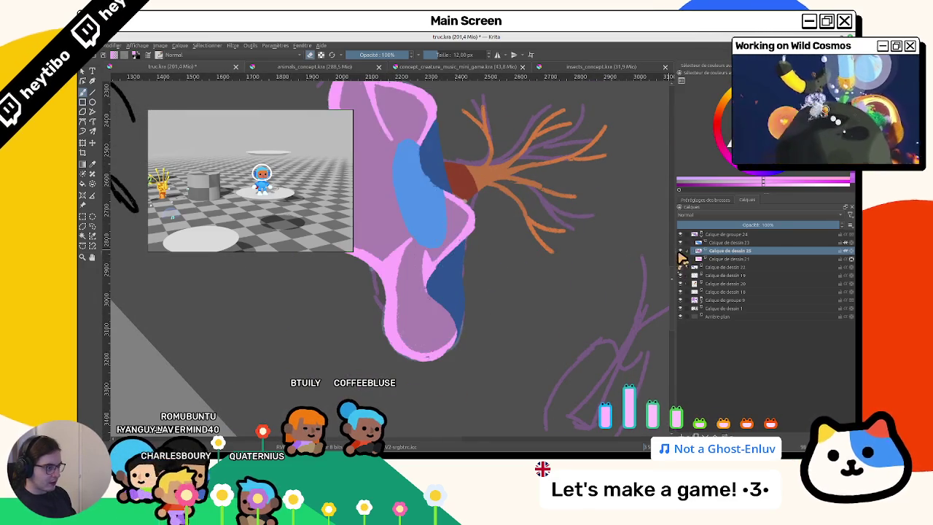
Zoom and rotate around the creature, dabbing faint brush dots on the pink cap.
mouse_move(542, 295)
mouse_down()
mouse_move(474, 270)
mouse_move(538, 266)
mouse_up()
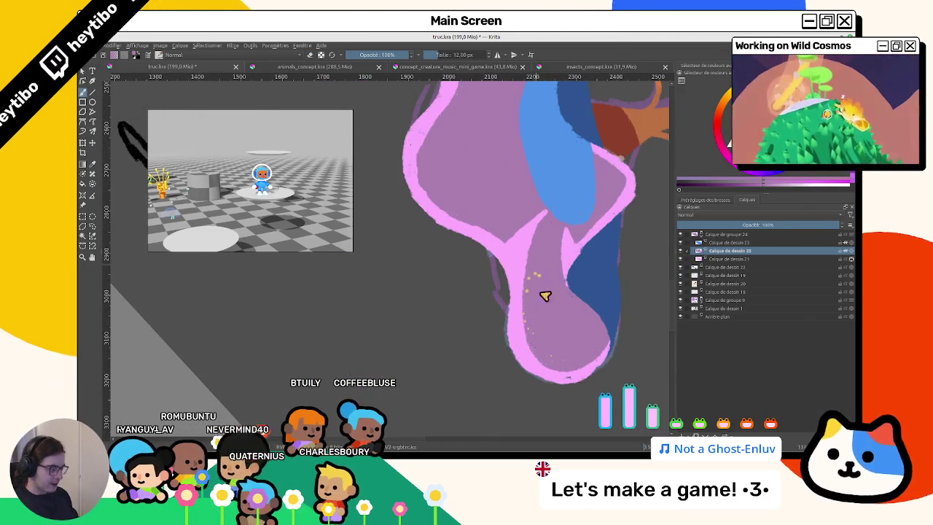
scroll(540, 274, down, 3)
scroll(486, 365, up, 3)
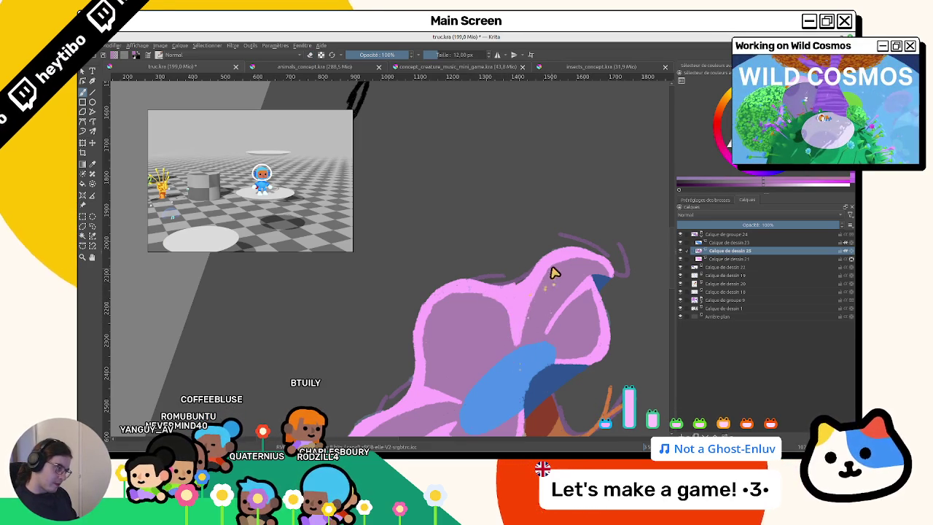
drag(533, 309, 457, 279)
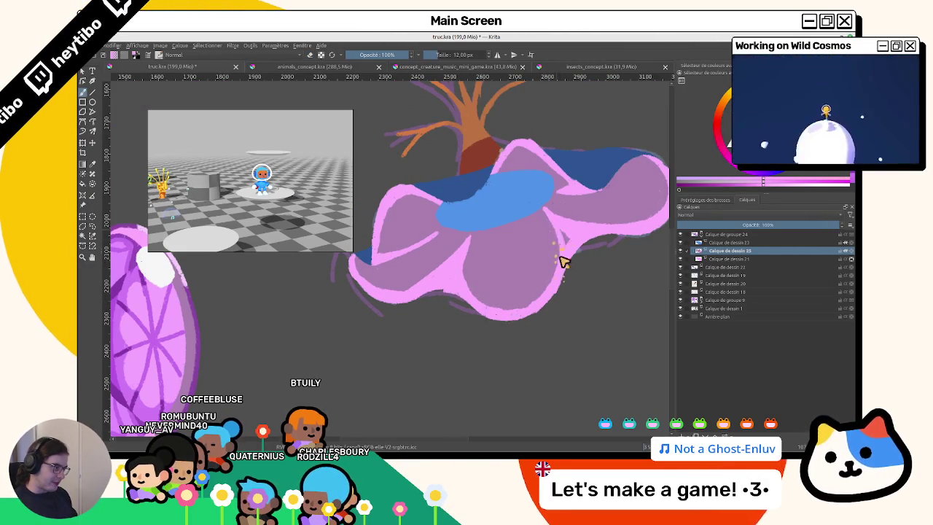
drag(546, 273, 441, 229)
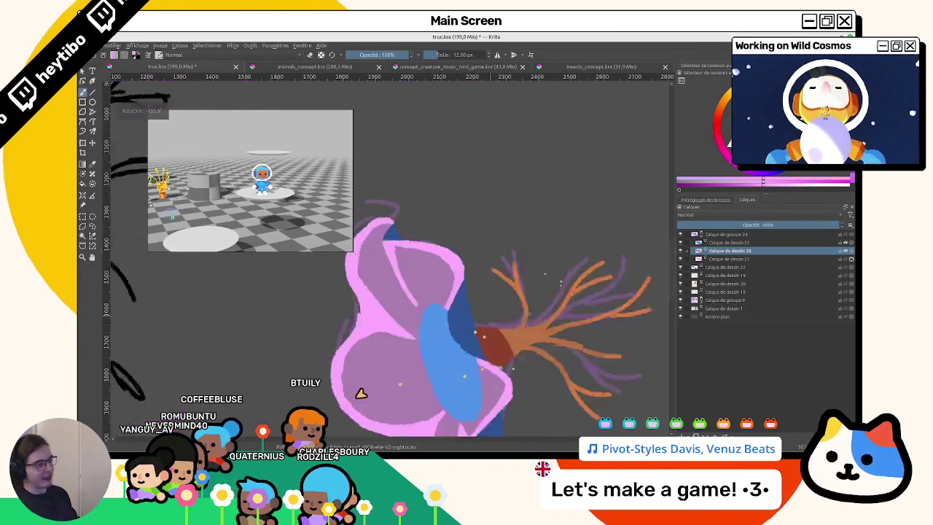
drag(428, 191, 421, 214)
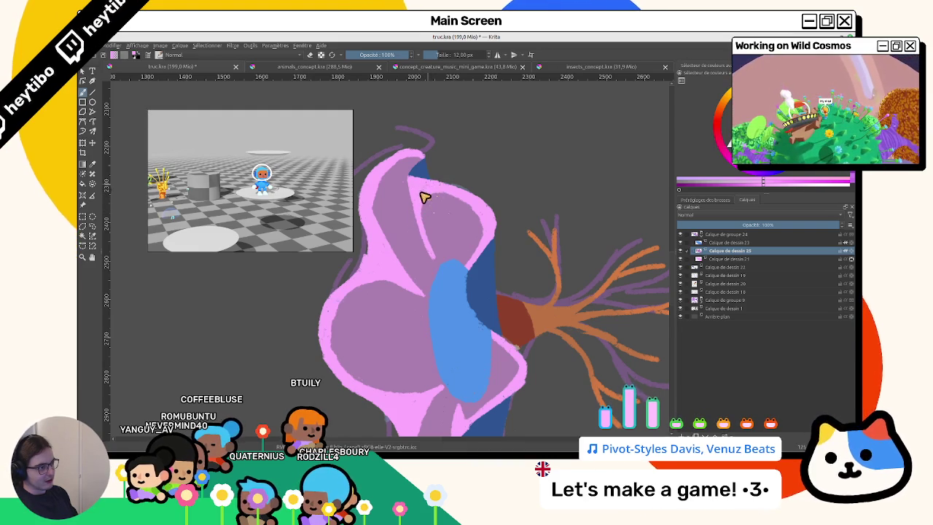
scroll(428, 200, down, 5)
mouse_move(518, 348)
mouse_down()
mouse_move(395, 202)
mouse_move(435, 295)
mouse_move(494, 229)
mouse_up()
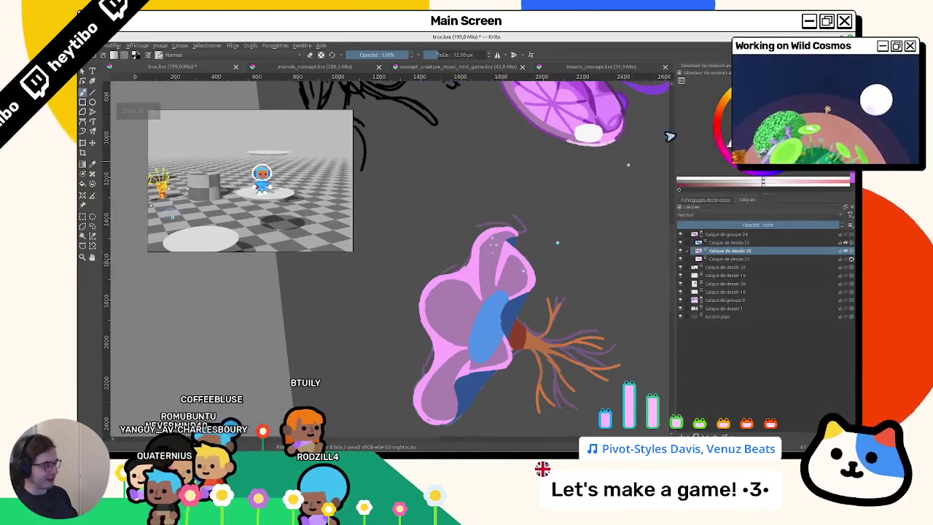
Make Calque de dessin 23 the working layer and add a new empty paint layer.
click(685, 245)
drag(685, 253, 572, 295)
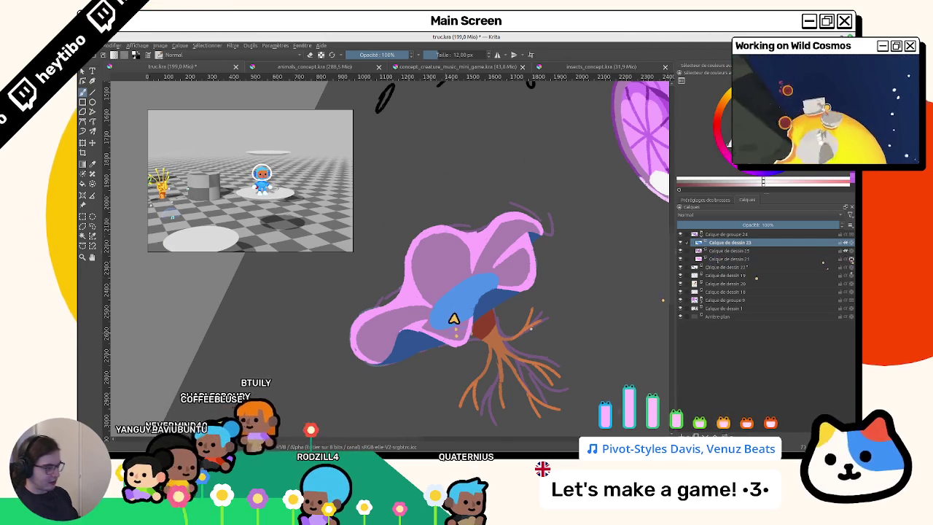
scroll(452, 328, up, 3)
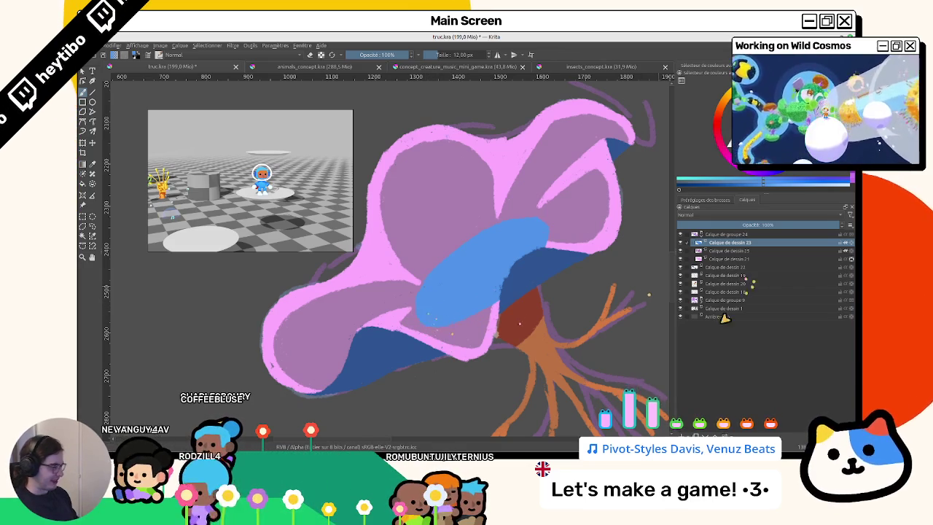
click(681, 435)
Group the new layer with Calque de dessin 23 and select the empty layer inside it.
ctrl+click(727, 251)
key(ctrl+g)
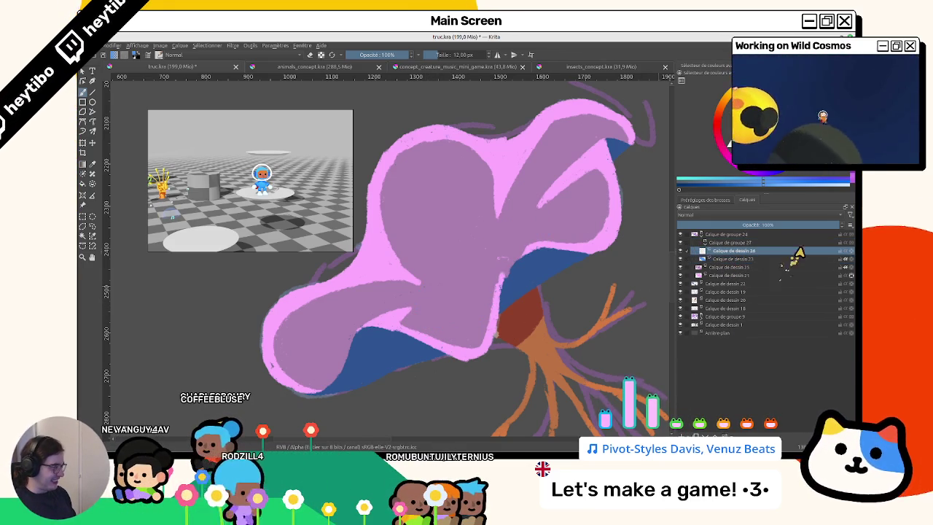
click(787, 243)
click(845, 258)
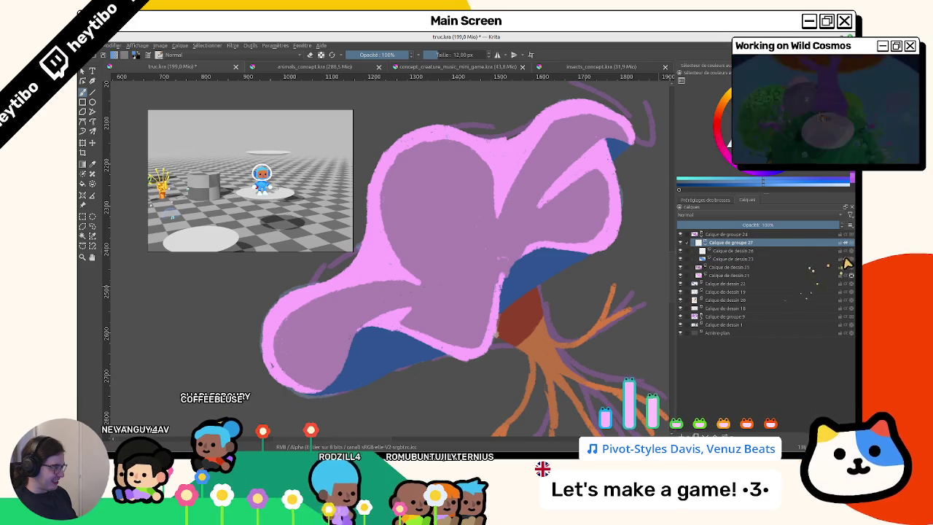
click(827, 250)
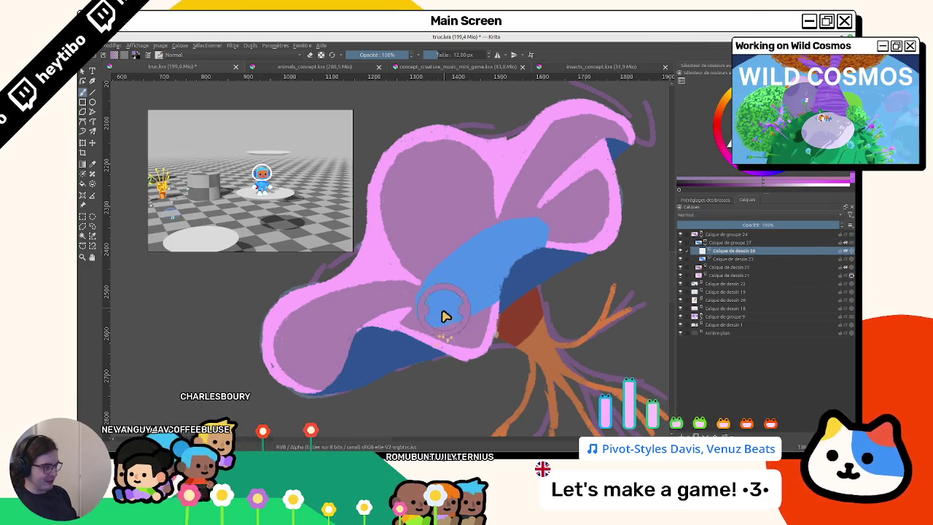
Pick a blue paint colour and orient the view so the blue ellipse stands upright.
drag(401, 261, 428, 280)
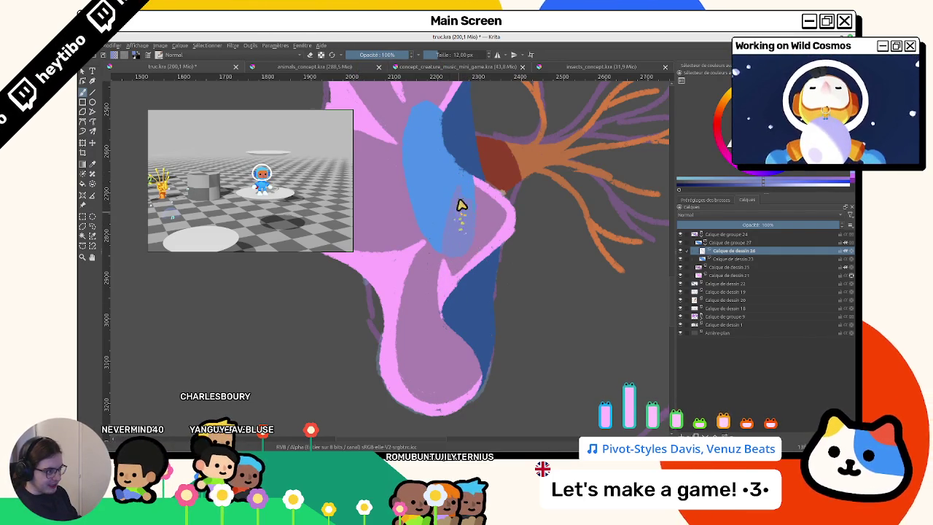
drag(691, 158, 676, 153)
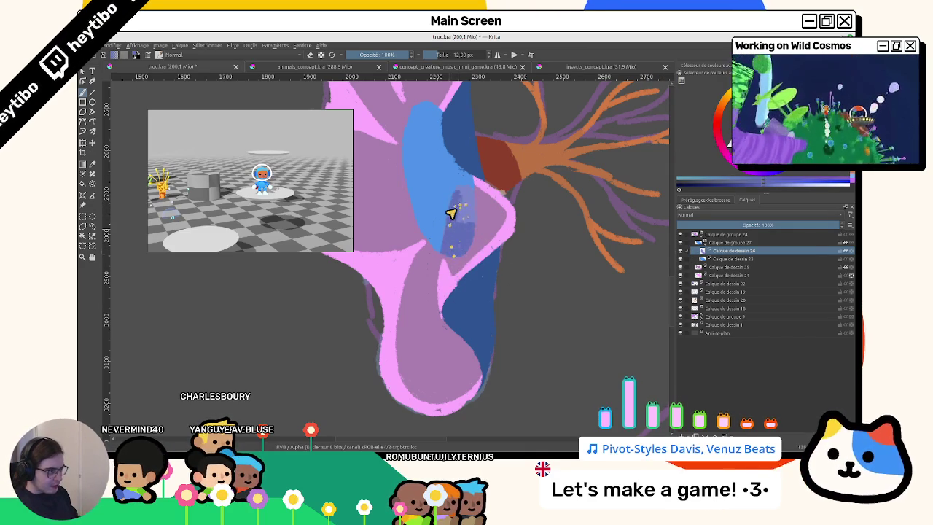
mouse_move(451, 215)
mouse_down()
mouse_move(456, 387)
mouse_move(462, 218)
mouse_move(476, 252)
mouse_move(403, 278)
mouse_move(343, 183)
mouse_move(537, 312)
mouse_move(381, 308)
mouse_up()
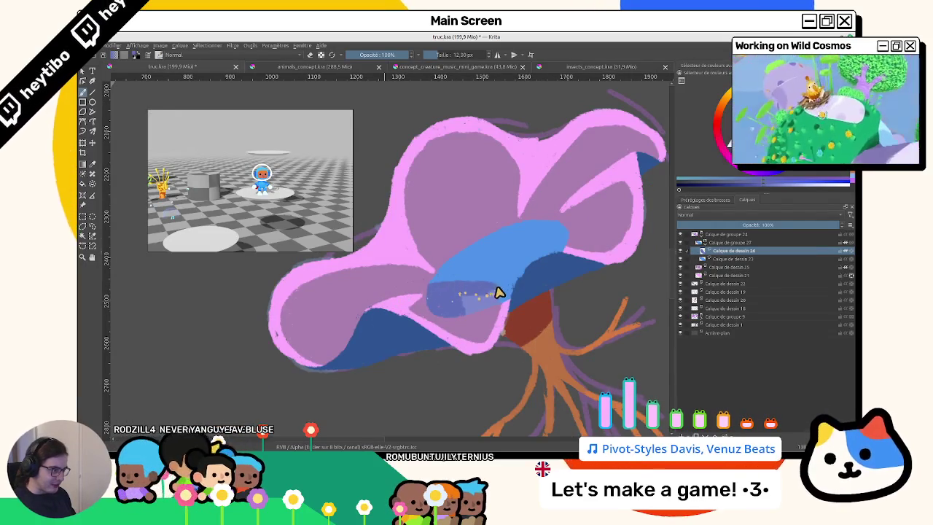
mouse_move(508, 325)
mouse_down()
mouse_move(469, 277)
mouse_move(427, 298)
mouse_up()
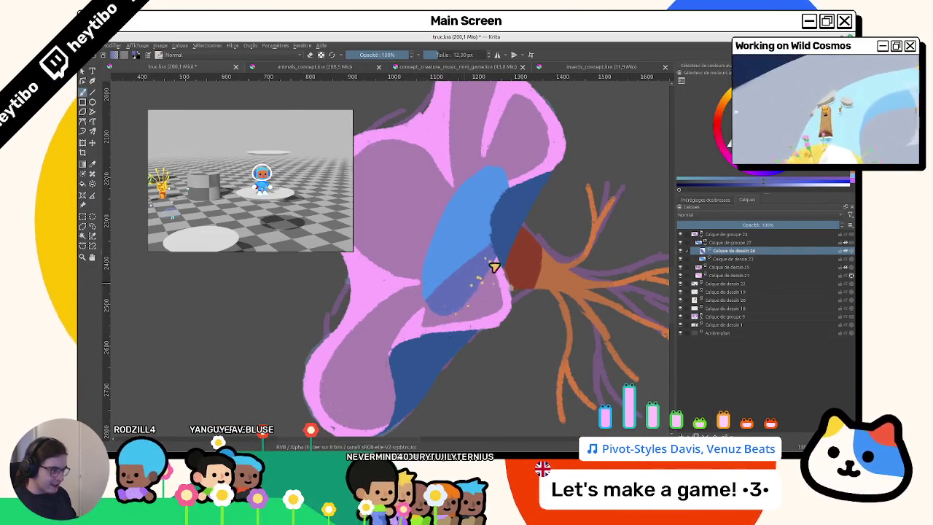
scroll(438, 320, down, 5)
key(5)
scroll(450, 317, up, 5)
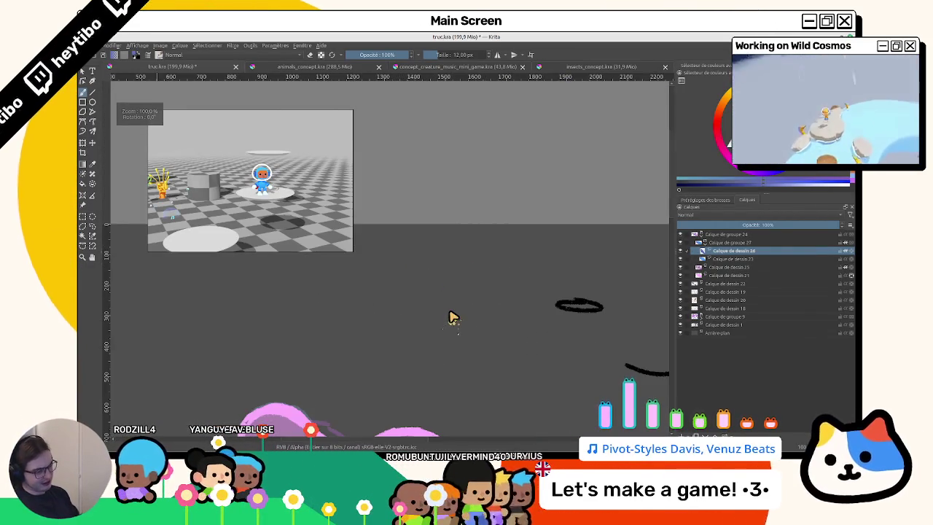
drag(450, 316, 493, 143)
scroll(461, 333, up, 2)
scroll(482, 342, up, 2)
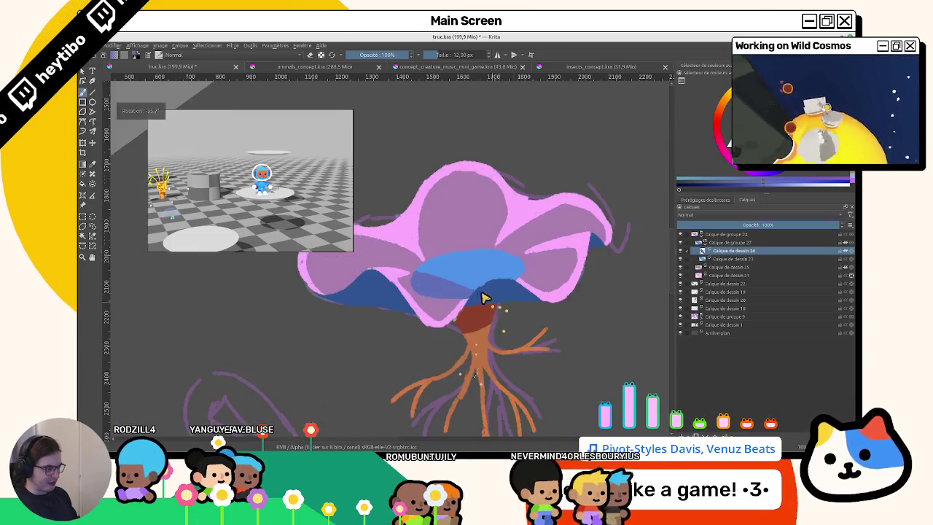
scroll(494, 306, up, 2)
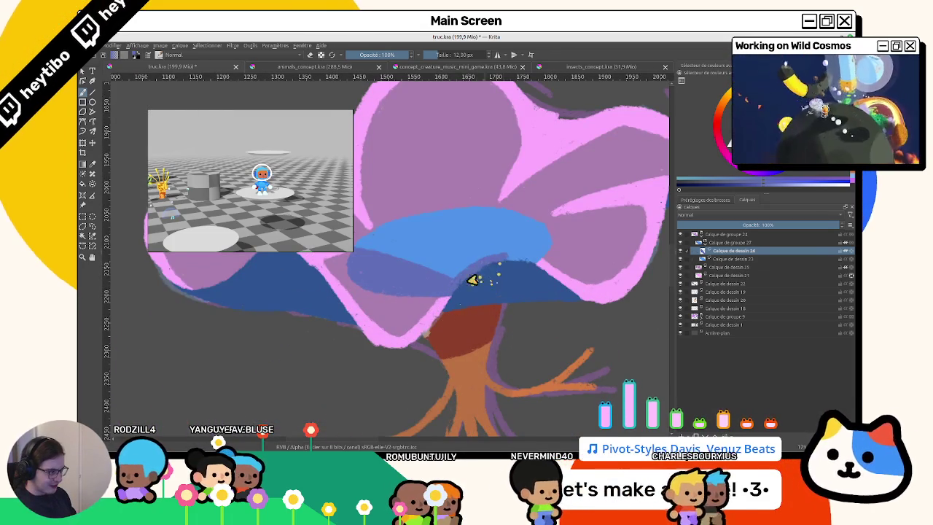
mouse_move(536, 278)
mouse_down()
mouse_move(537, 260)
mouse_move(481, 358)
mouse_up()
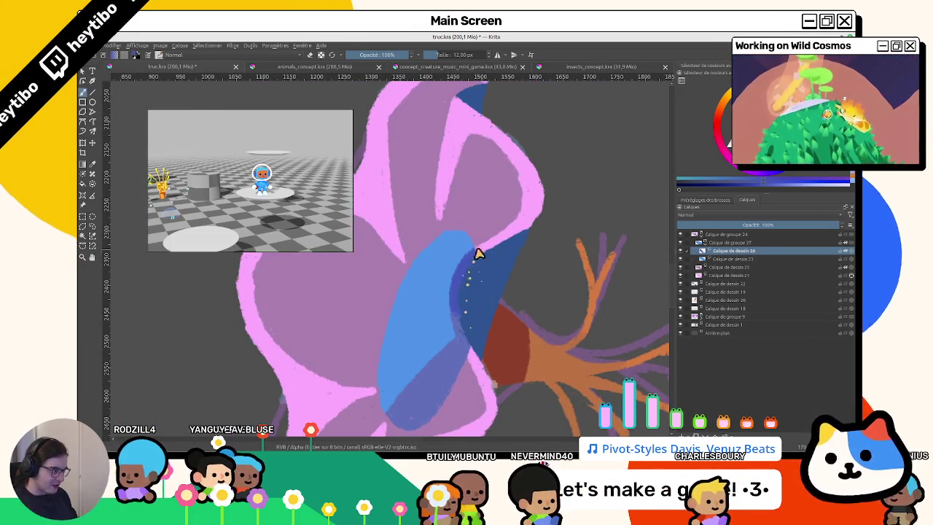
Shade the blue shape's left edge dark blue, then paint lighter blue over the strip.
drag(459, 324, 470, 346)
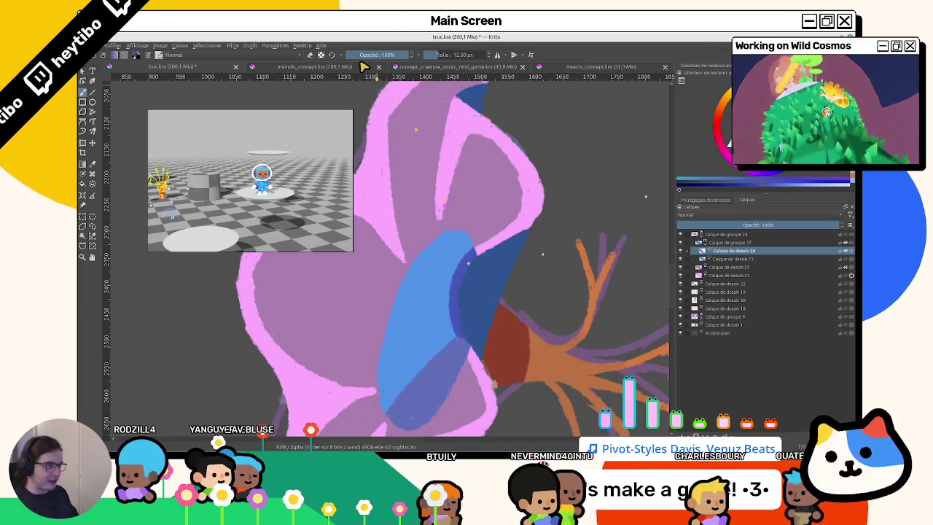
click(395, 54)
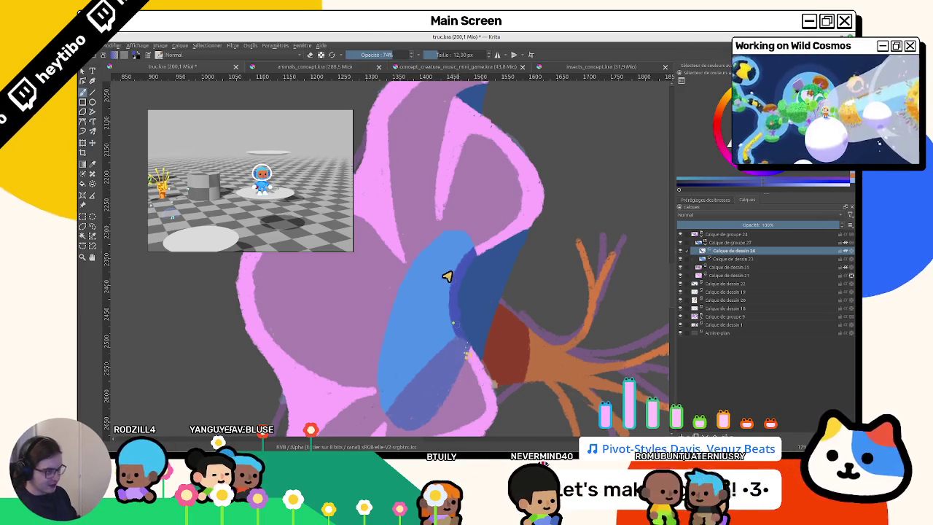
key(i)
key(i)
key(i)
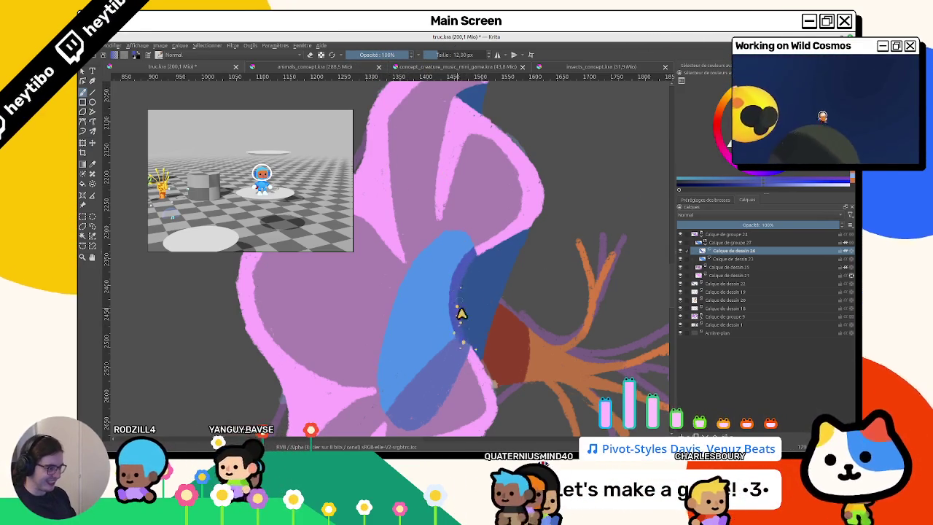
key(4)
key(4)
mouse_move(482, 345)
mouse_down()
mouse_move(502, 272)
mouse_move(496, 294)
mouse_move(514, 353)
mouse_up()
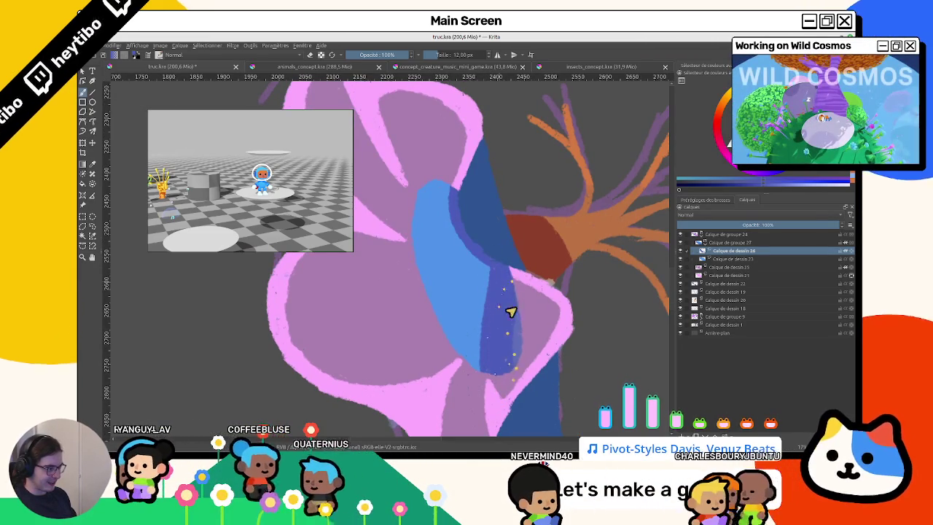
Reset and reorient the view, switch to Calque de dessin 23, and enlarge the brush to 76,39 px.
scroll(506, 327, down, 1)
scroll(481, 350, down, 4)
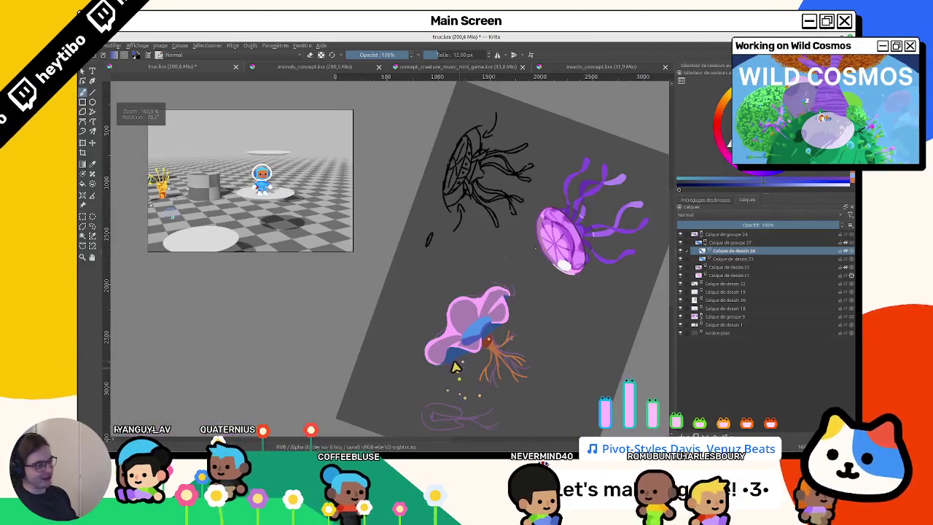
scroll(452, 371, up, 4)
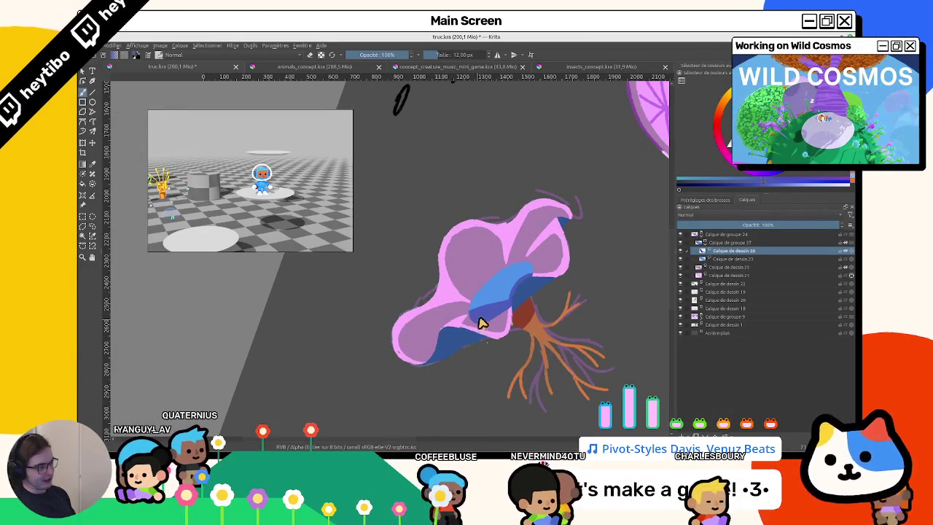
scroll(481, 324, down, 2)
key(5)
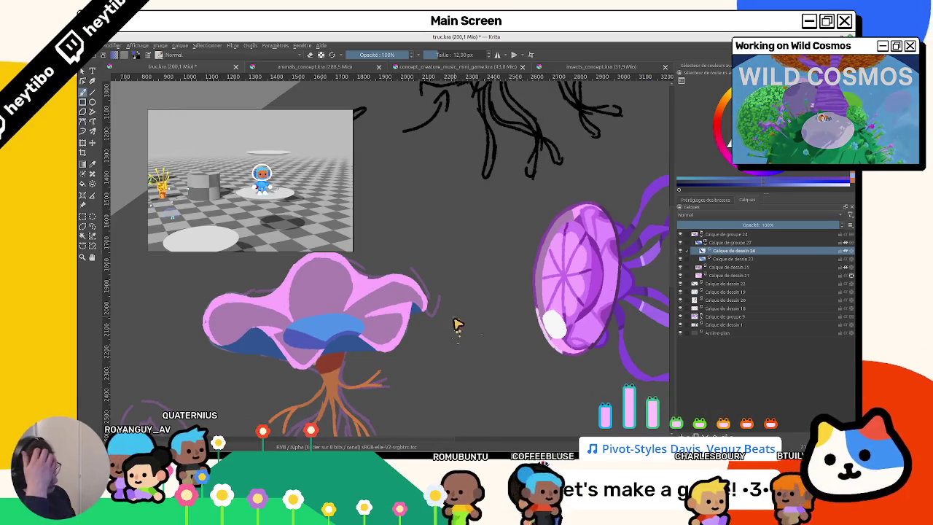
drag(593, 279, 483, 228)
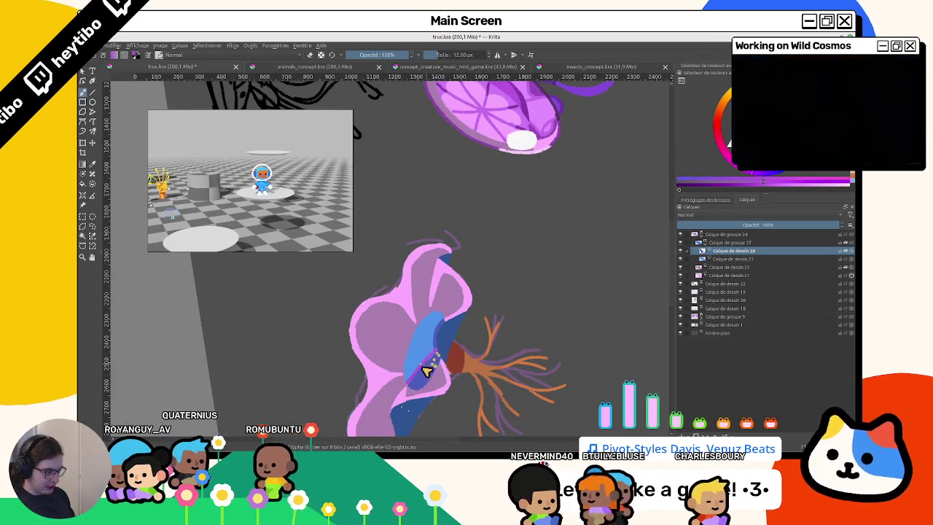
drag(443, 369, 524, 143)
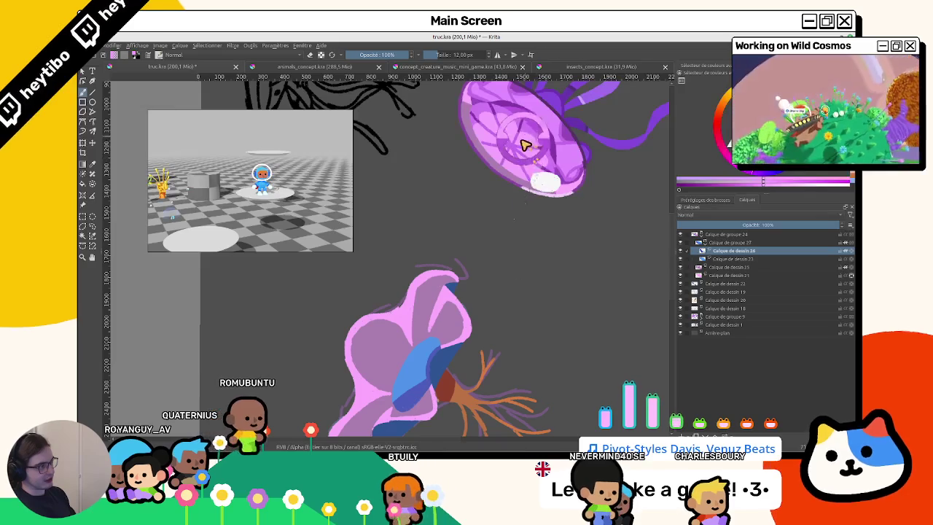
click(732, 259)
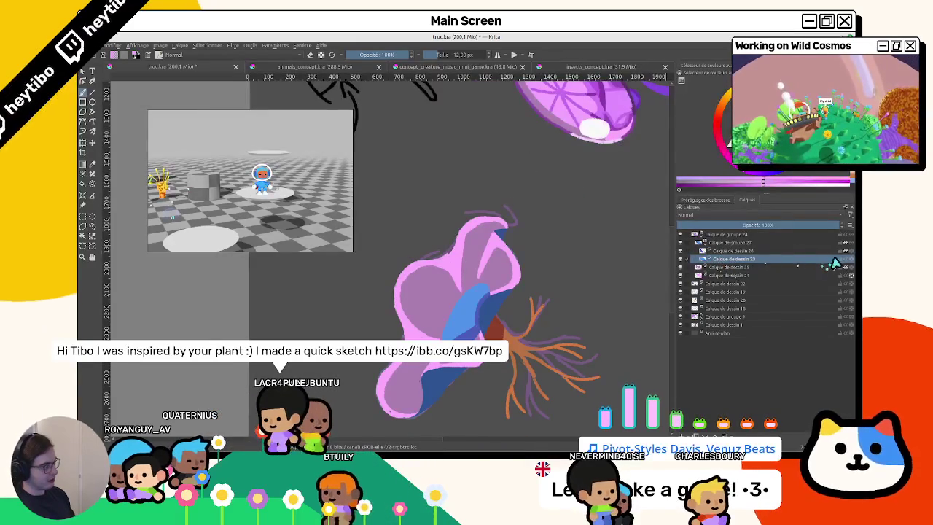
key(bracketright)
key(bracketright)
key(bracketright)
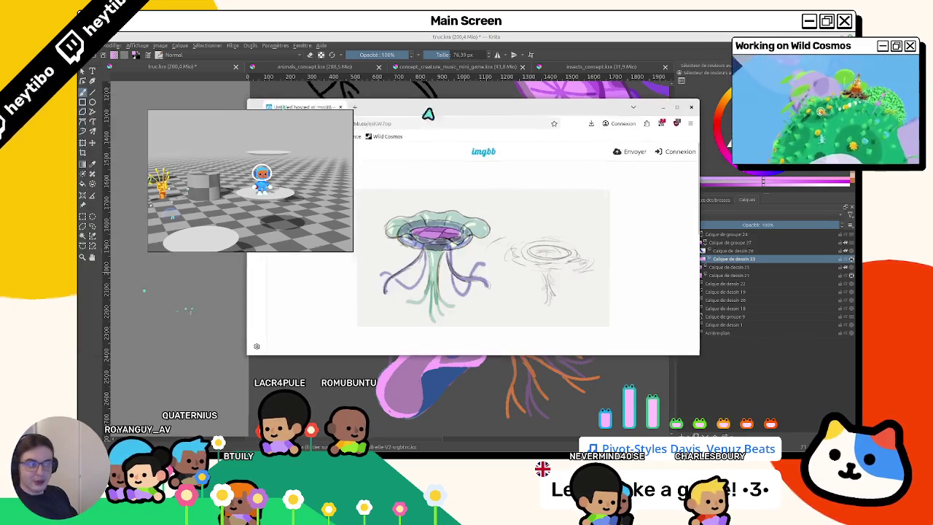
Maximize the browser window and move the floating reference window aside.
drag(511, 111, 653, 60)
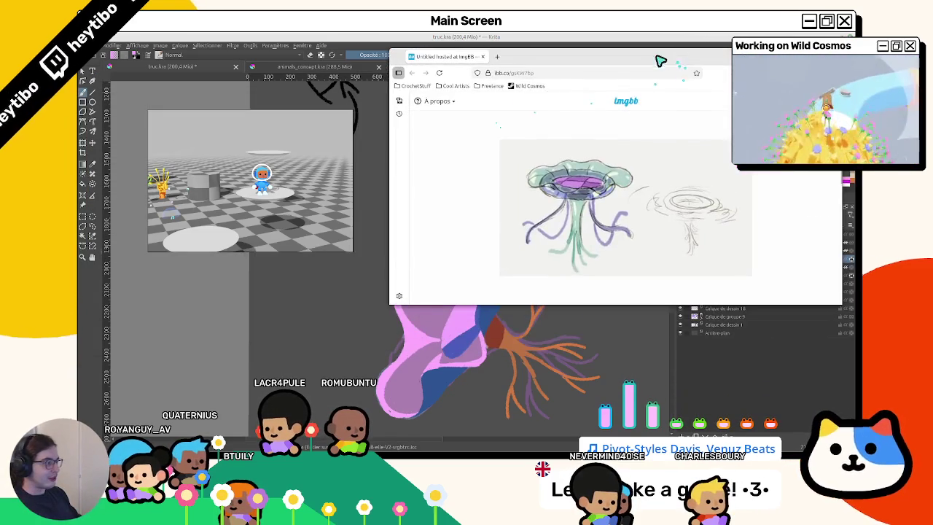
key(super+Up)
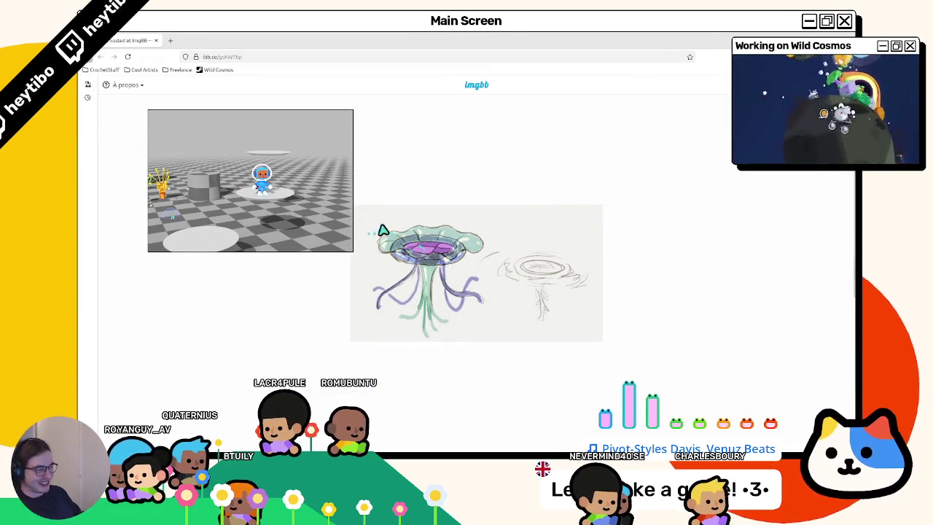
drag(312, 217, 214, 173)
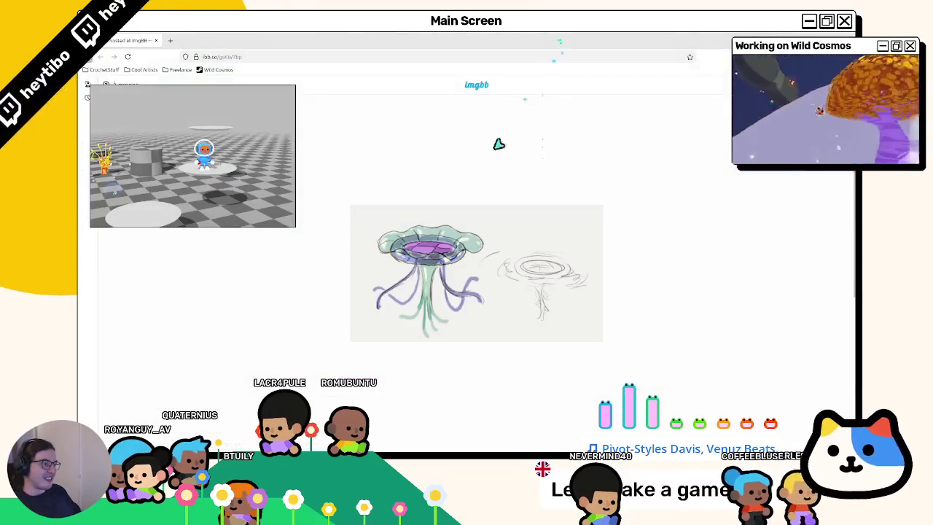
Open the jellyfish sketch alone in a new tab, then restore the browser to a window.
right_click(494, 237)
click(500, 244)
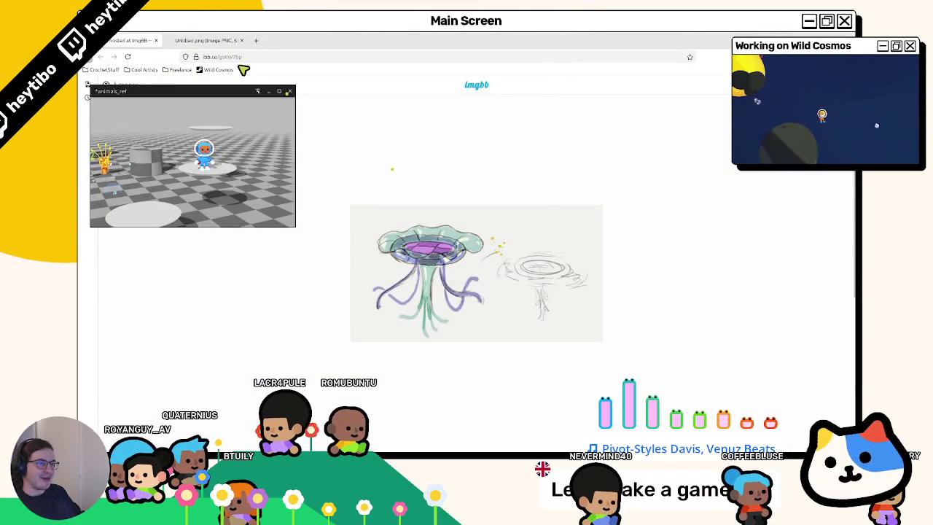
scroll(445, 277, up, 3)
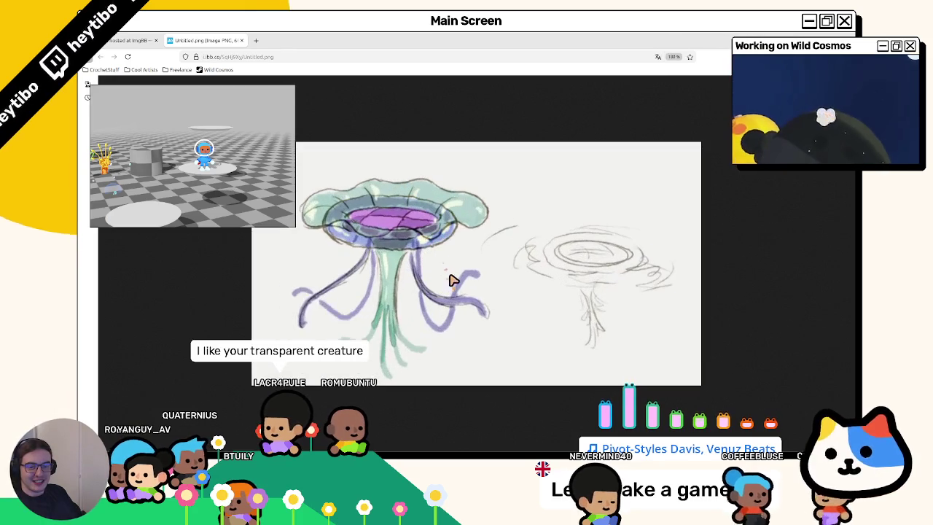
right_click(453, 277)
click(450, 280)
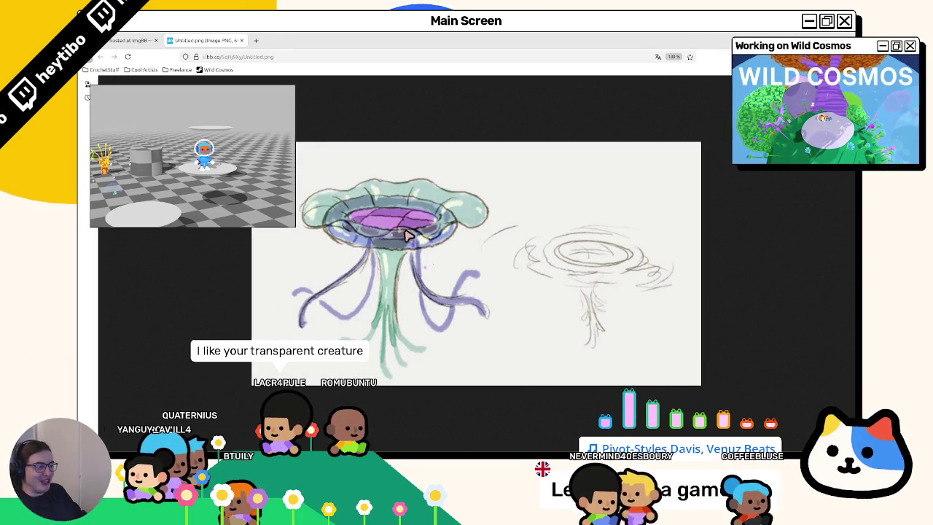
drag(418, 37, 479, 116)
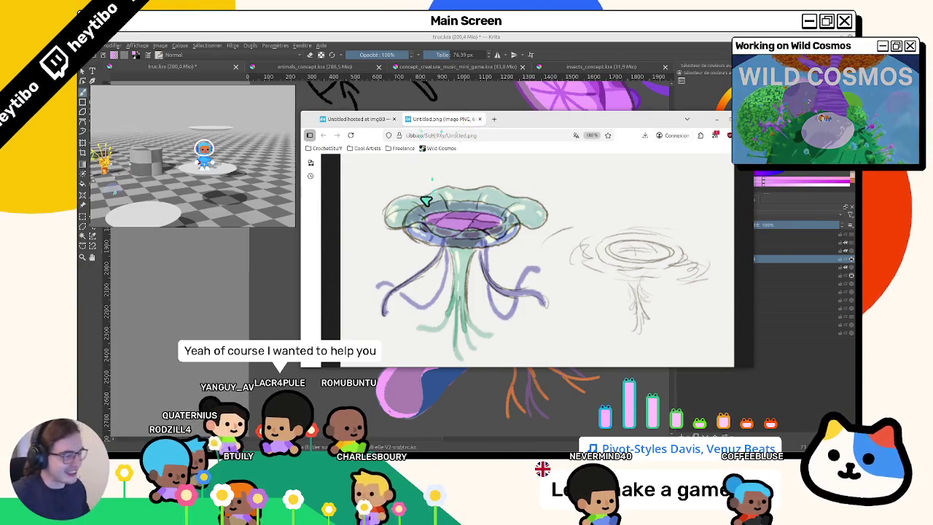
Copy the jellyfish image and close its standalone browser tab.
right_click(436, 222)
click(448, 231)
click(357, 119)
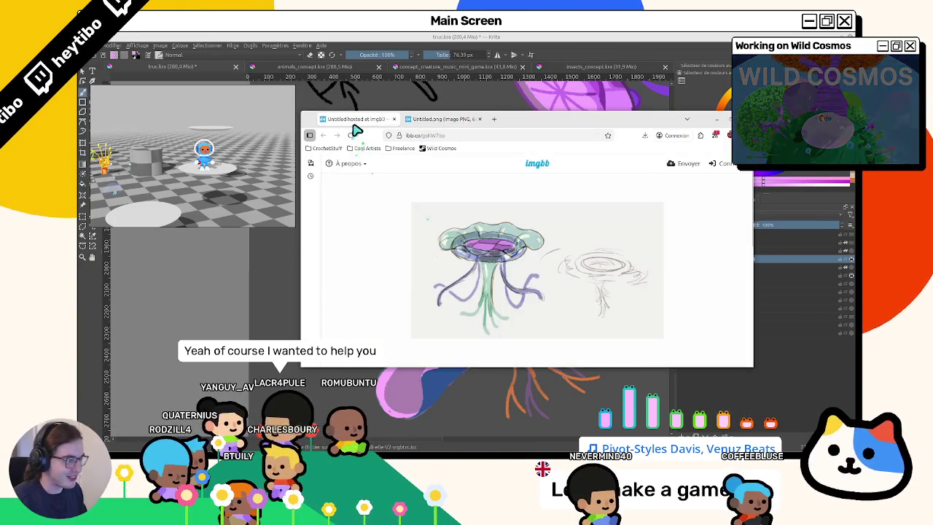
click(412, 123)
middle_click(411, 124)
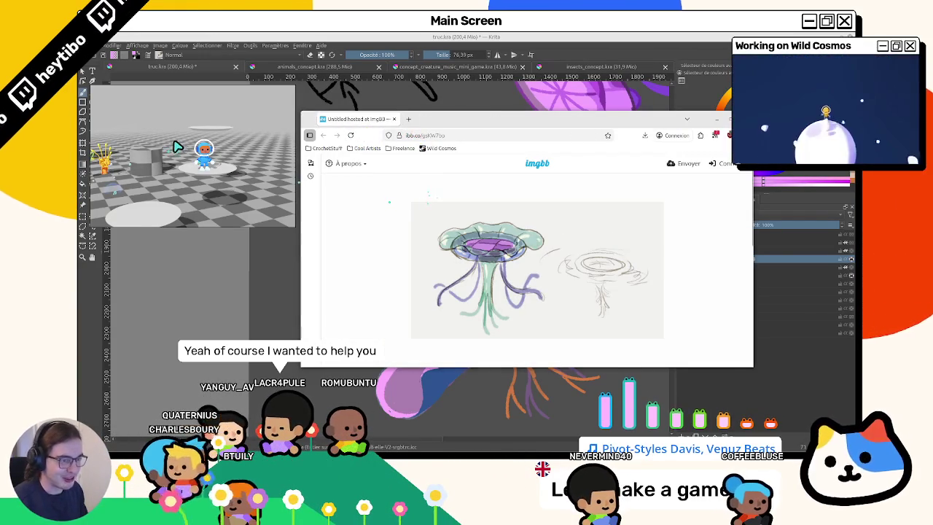
Paste the jellyfish sketch into PureRef and enlarge it to fill the reference window.
key(ctrl+v)
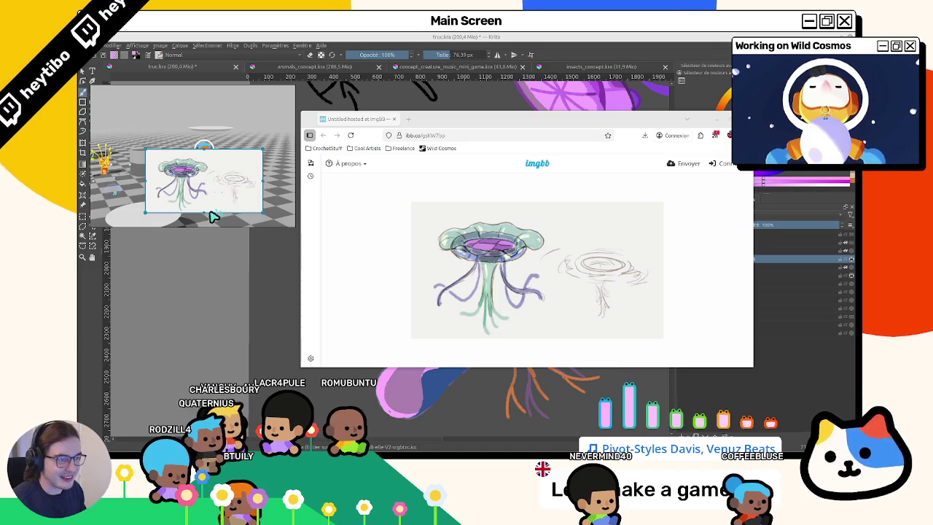
drag(214, 216, 225, 159)
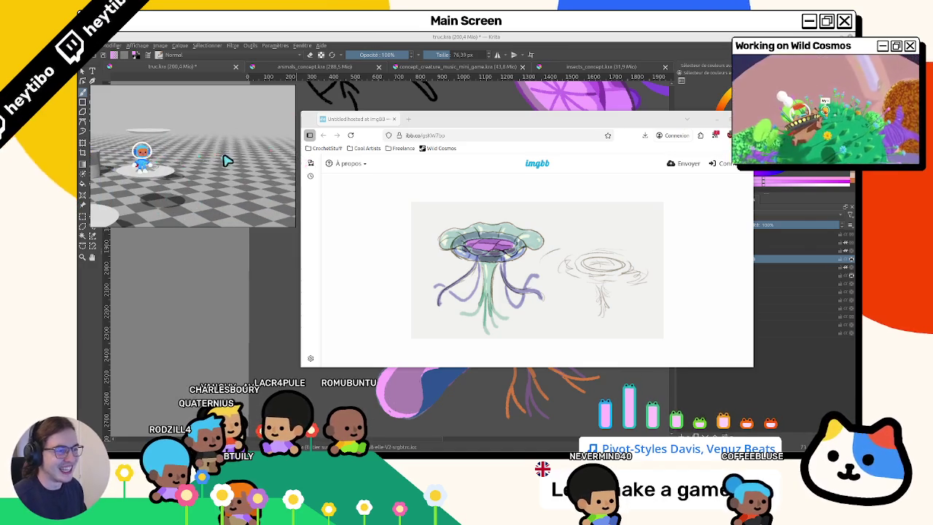
drag(224, 159, 222, 178)
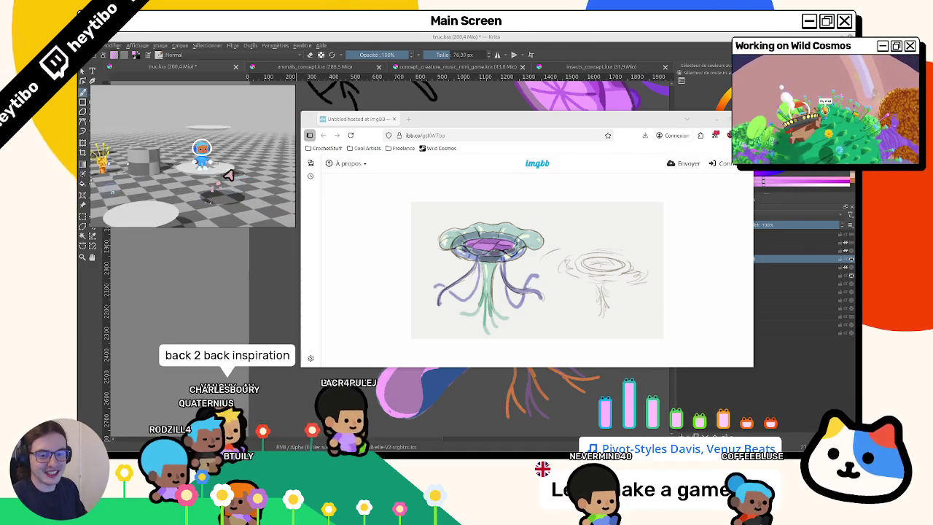
scroll(236, 174, down, 2)
scroll(233, 171, down, 2)
scroll(230, 169, down, 2)
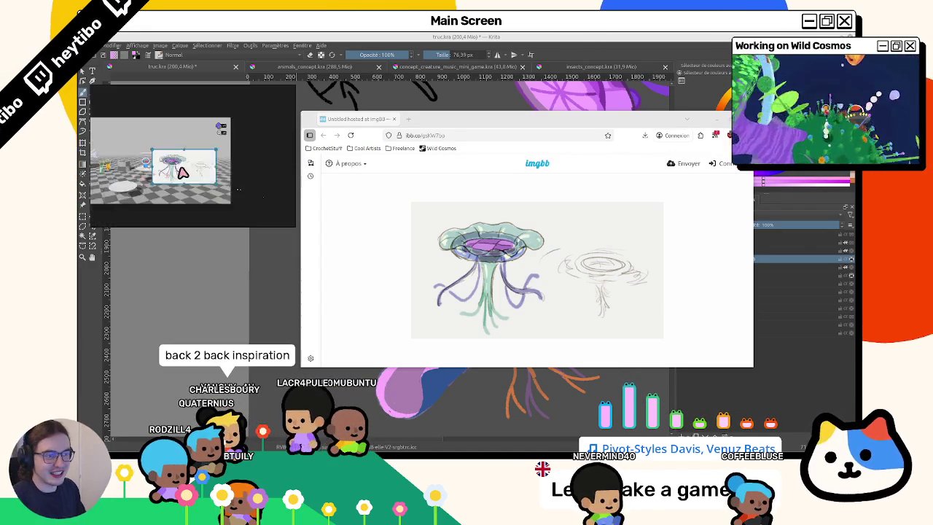
drag(230, 169, 197, 178)
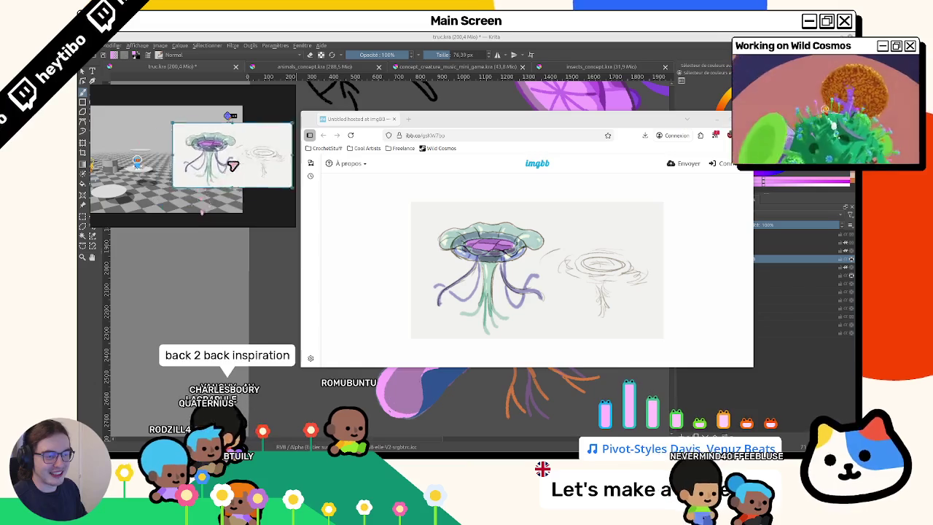
scroll(197, 178, up, 5)
key(alt+Tab)
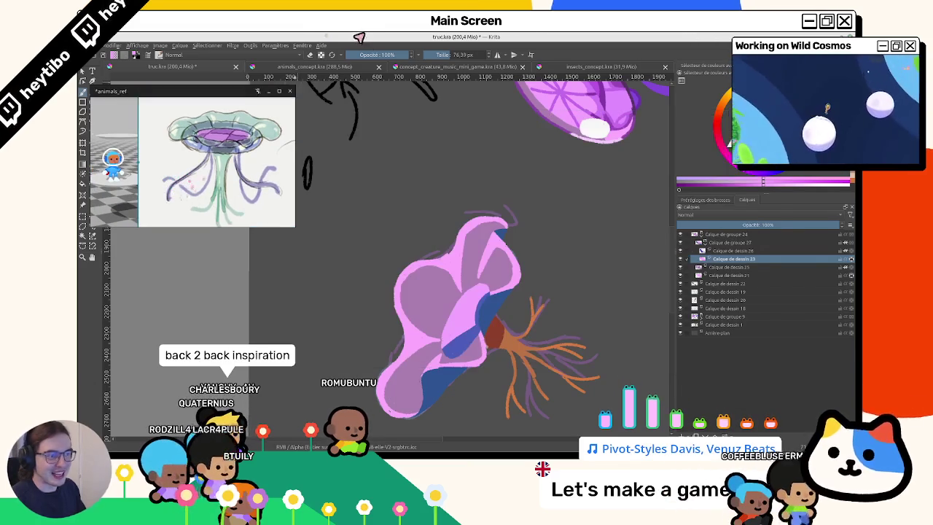
Select the pink cap's layer and try green strokes on the cap, undoing the failed attempts.
scroll(387, 213, down, 1)
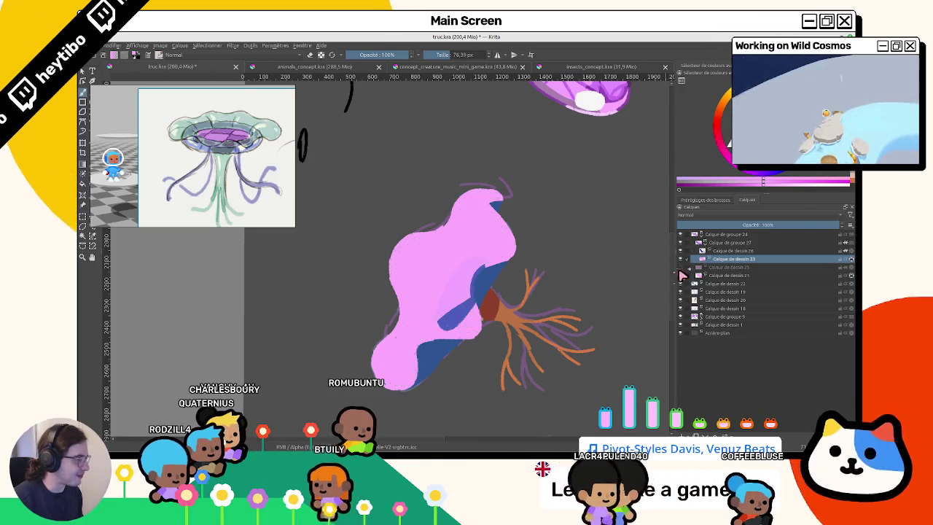
click(725, 274)
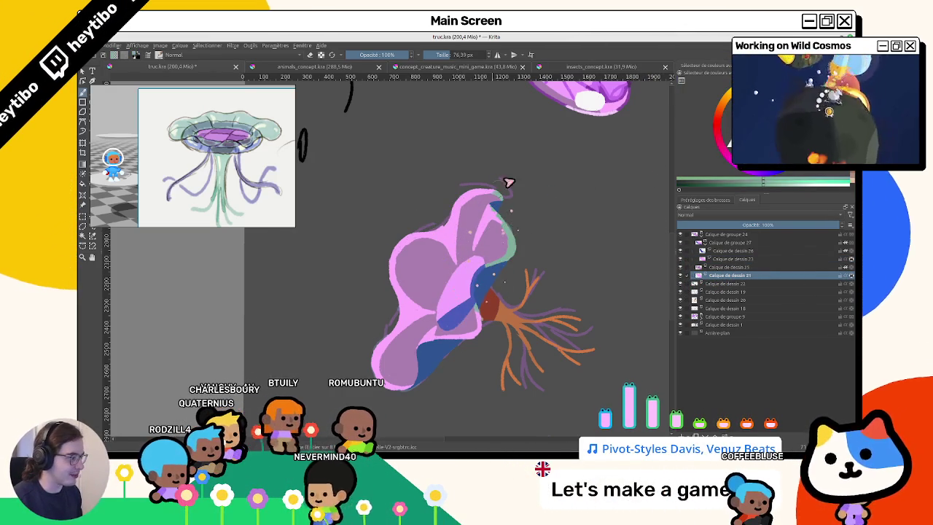
drag(500, 188, 509, 257)
key(ctrl+z)
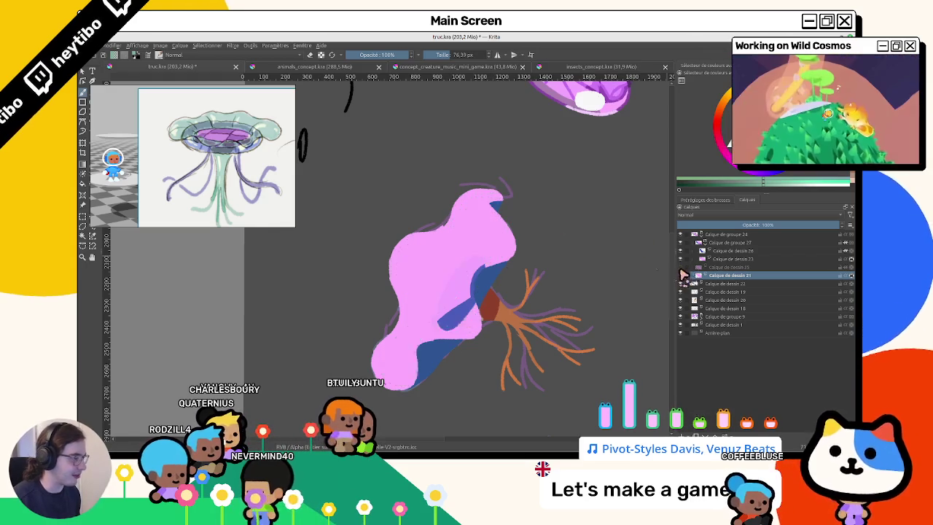
click(831, 269)
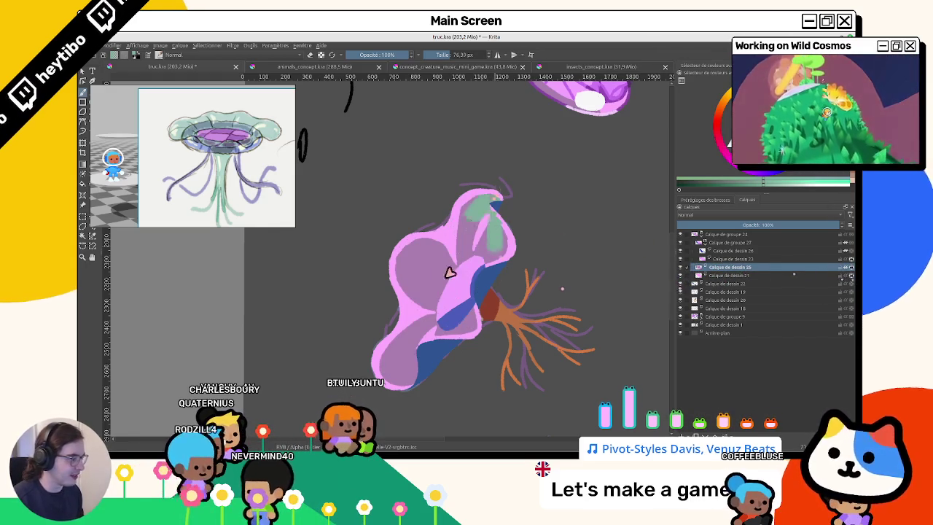
drag(462, 248, 385, 288)
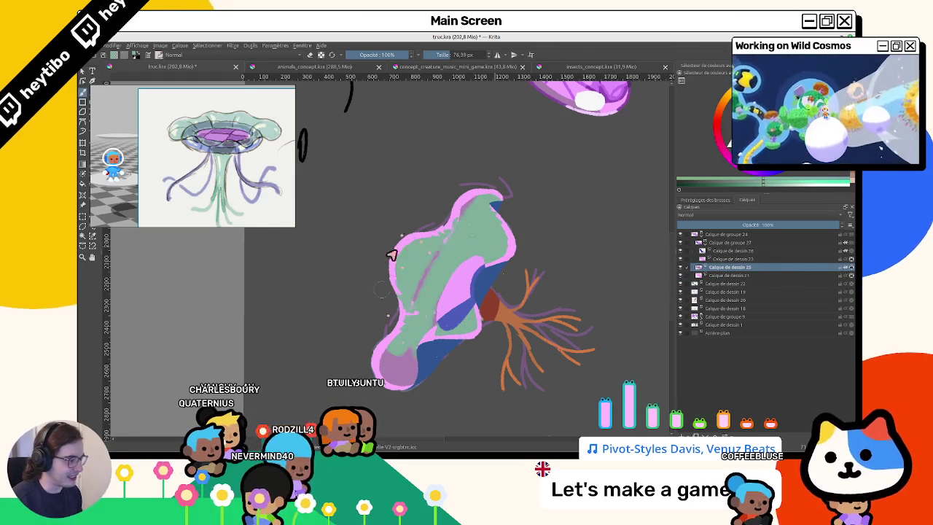
key(ctrl+z)
key(ctrl+z)
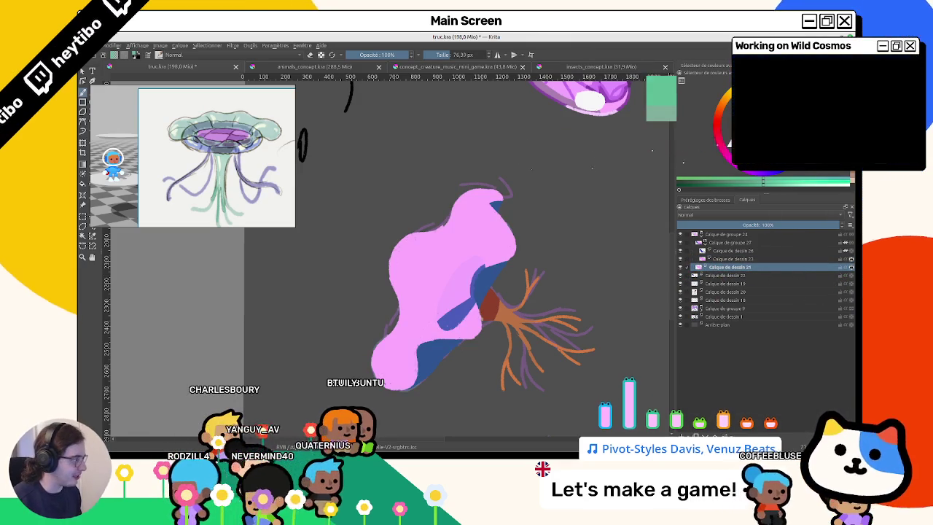
Paint the cap mint green and rotate the canvas view clockwise.
drag(505, 222, 487, 264)
mouse_move(477, 309)
mouse_down()
mouse_move(457, 330)
mouse_move(427, 223)
mouse_move(471, 240)
mouse_move(473, 290)
mouse_up()
key(6)
key(6)
key(6)
key(6)
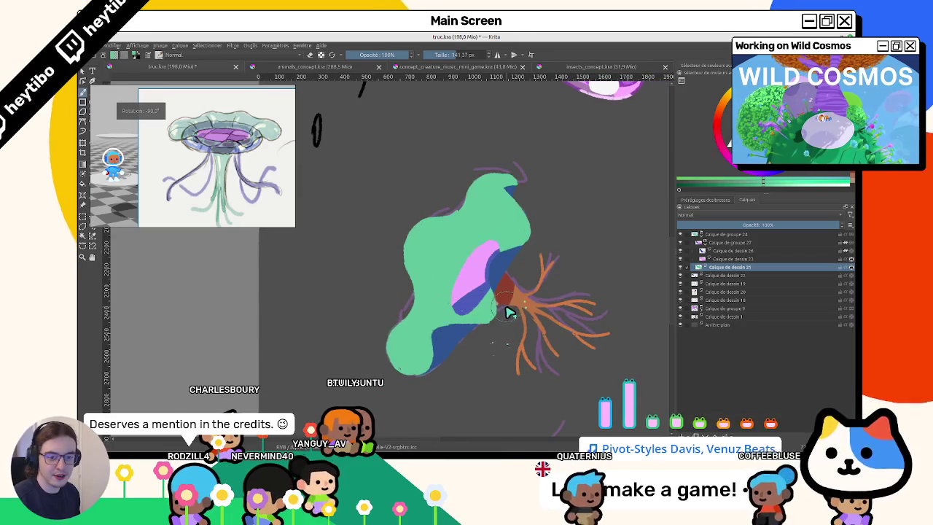
key(6)
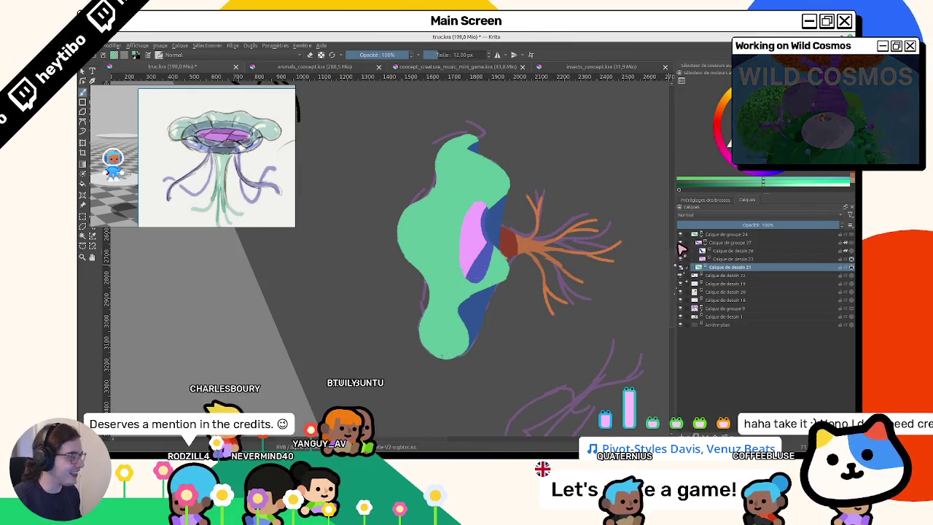
Hide the pink and violet stroke layers and rotate the view to check the cap.
click(679, 243)
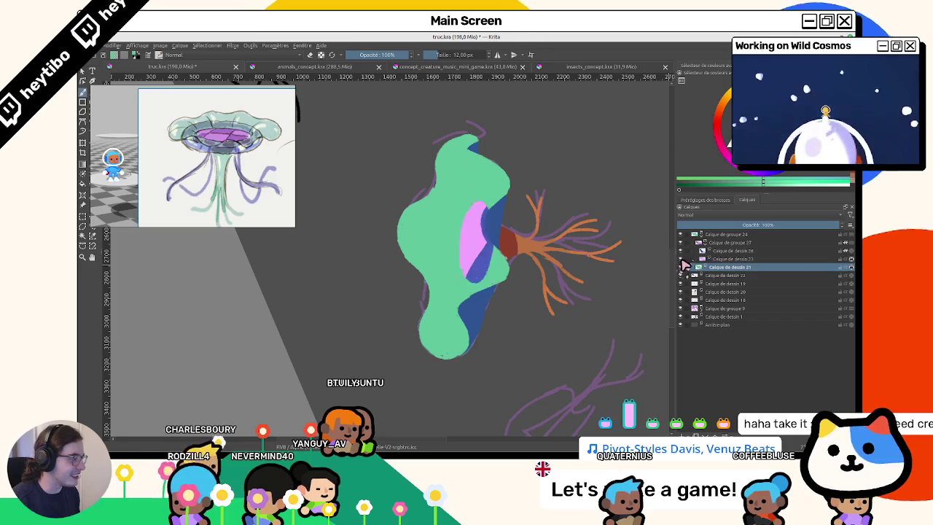
click(679, 251)
click(680, 258)
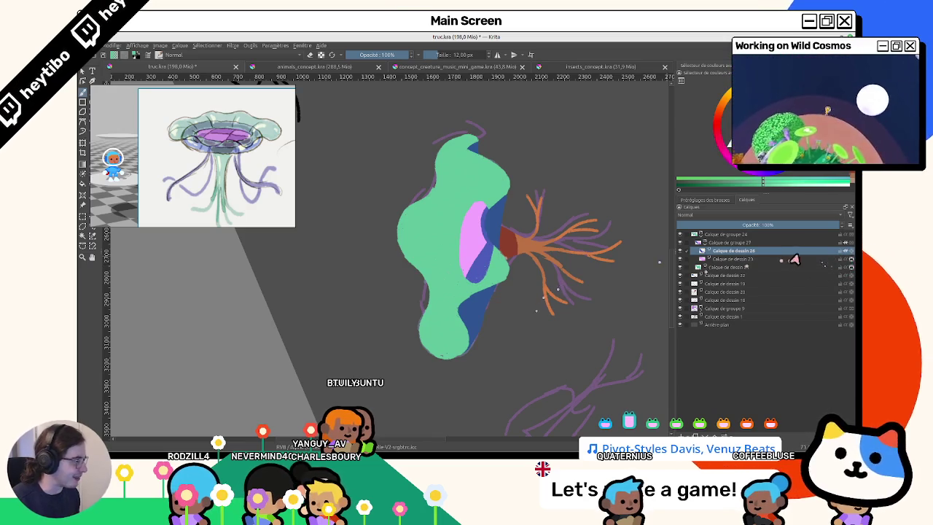
scroll(463, 277, up, 3)
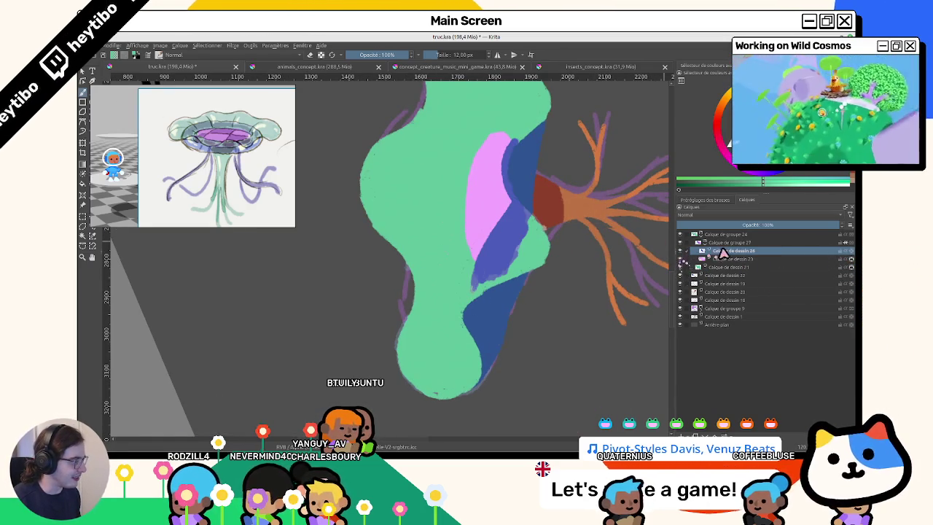
scroll(605, 291, down, 3)
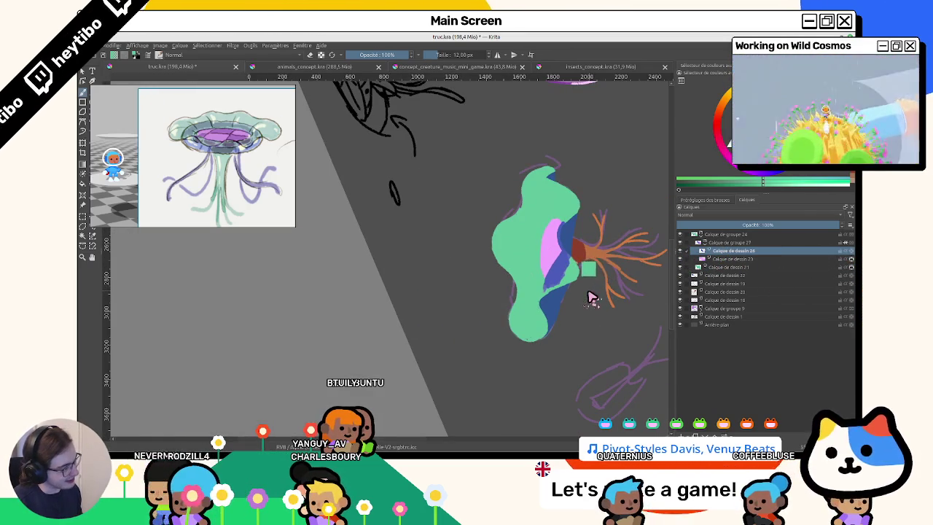
mouse_move(599, 291)
mouse_down()
mouse_move(489, 381)
mouse_move(460, 327)
mouse_up()
scroll(345, 238, up, 3)
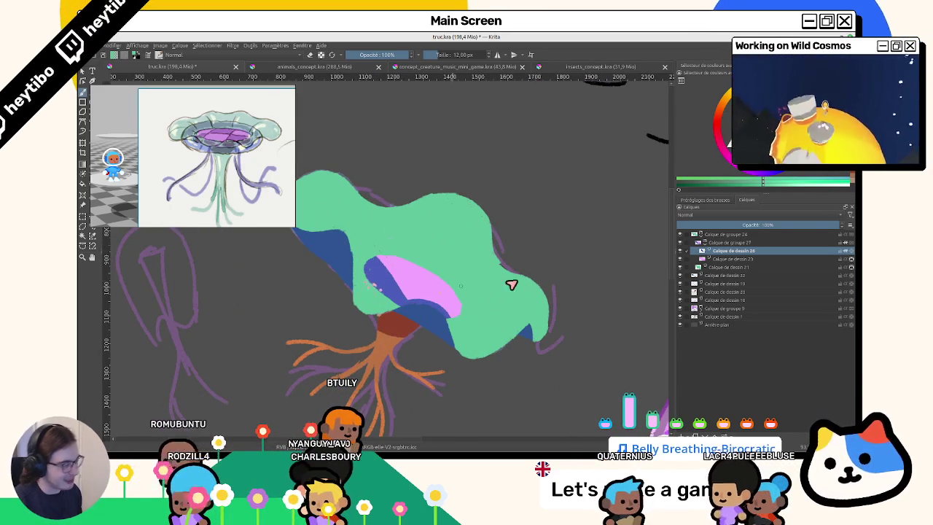
mouse_move(474, 287)
mouse_down()
mouse_move(448, 312)
mouse_move(400, 236)
mouse_up()
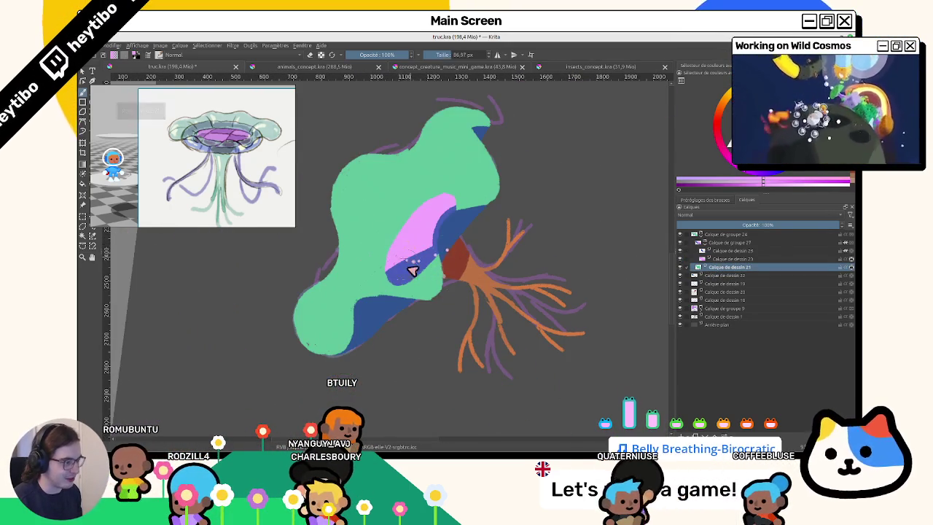
Reorder the pink underside layer, merge it down with Ctrl+E, and save the file.
mouse_move(731, 251)
mouse_down()
mouse_move(743, 261)
mouse_move(731, 251)
mouse_up()
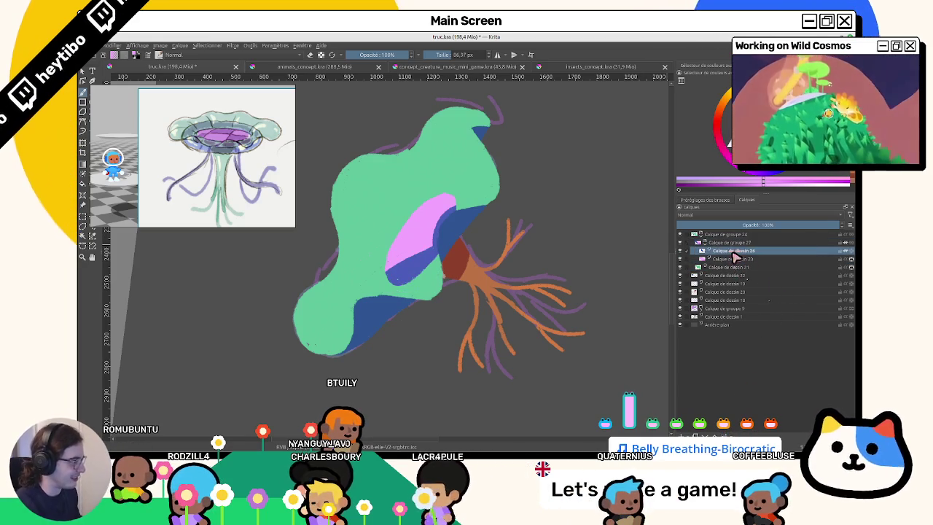
key(ctrl+e)
key(ctrl+s)
Touch up the pink underside patch, then select the green cap's layer.
scroll(437, 252, down, 1)
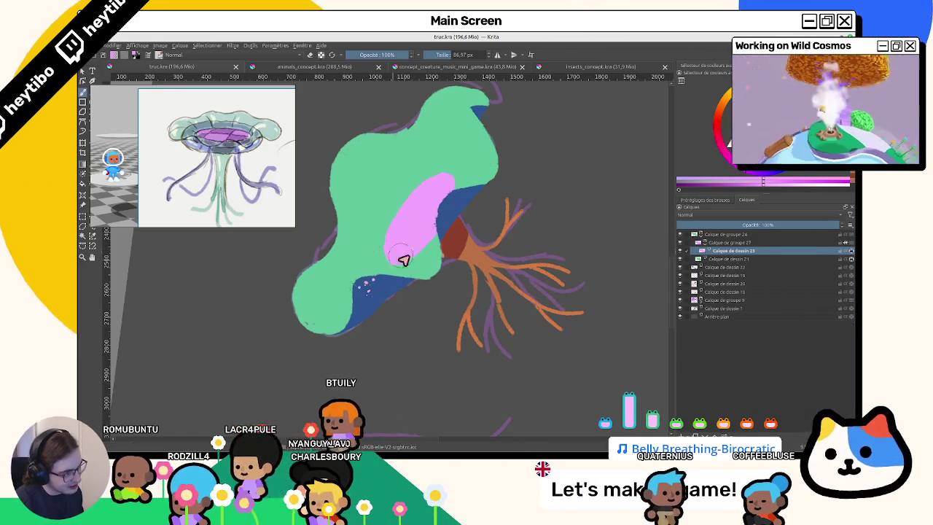
drag(387, 275, 408, 296)
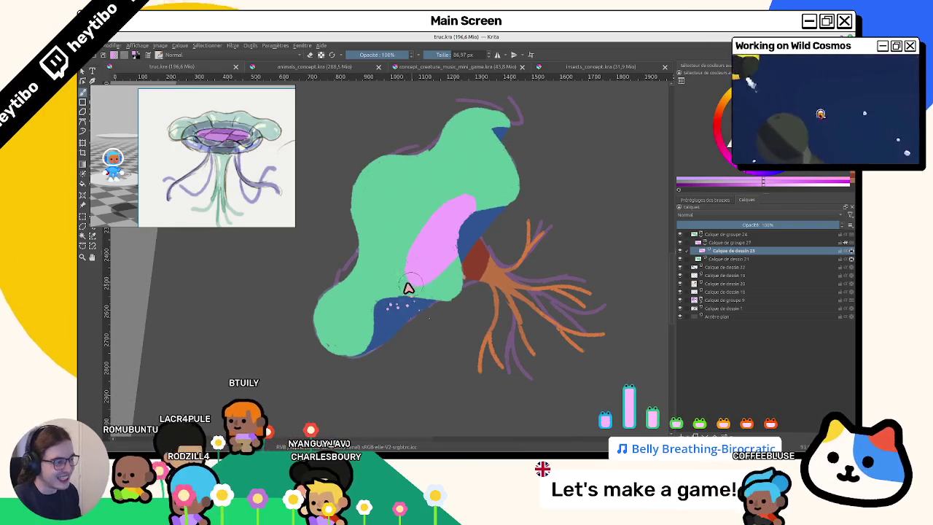
drag(452, 224, 473, 252)
mouse_move(353, 234)
mouse_down()
mouse_move(465, 229)
mouse_move(489, 180)
mouse_up()
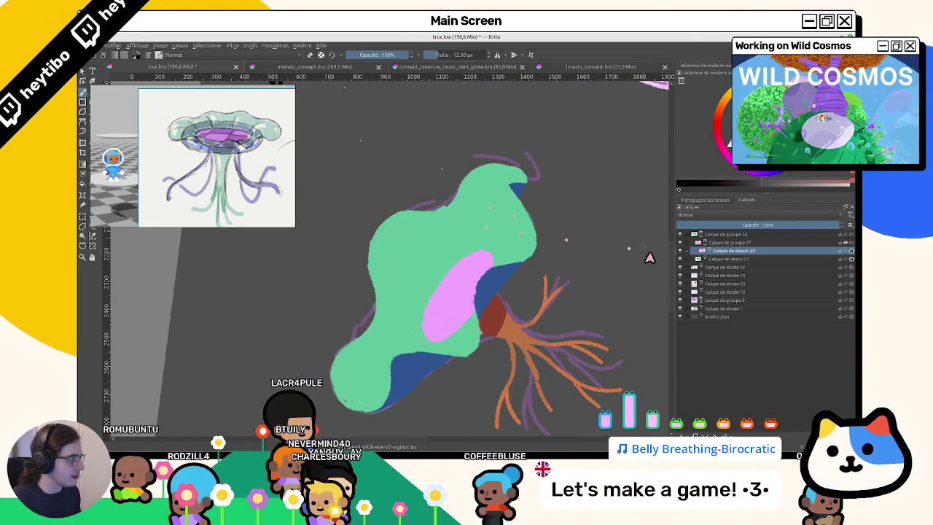
click(729, 259)
Check the cap layer's opacity and add a new empty layer above the cap.
click(745, 225)
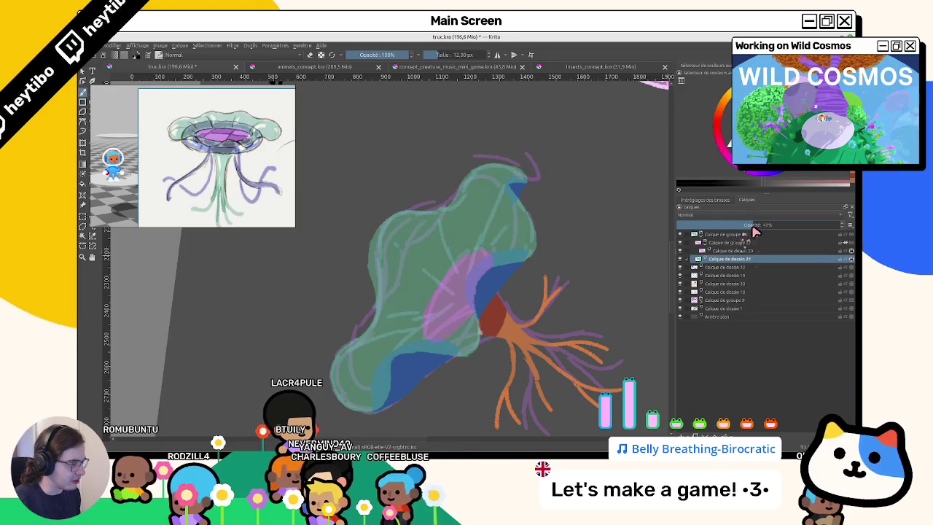
drag(743, 225, 809, 226)
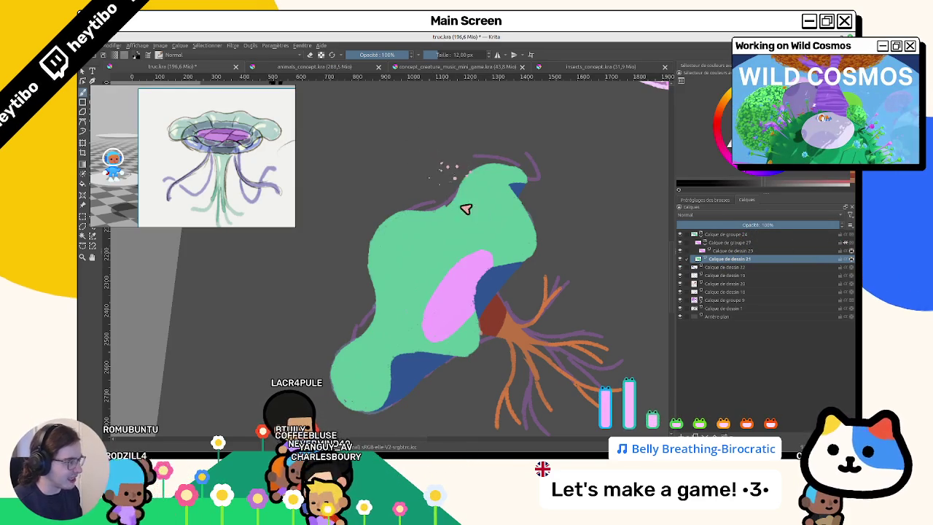
key(Insert)
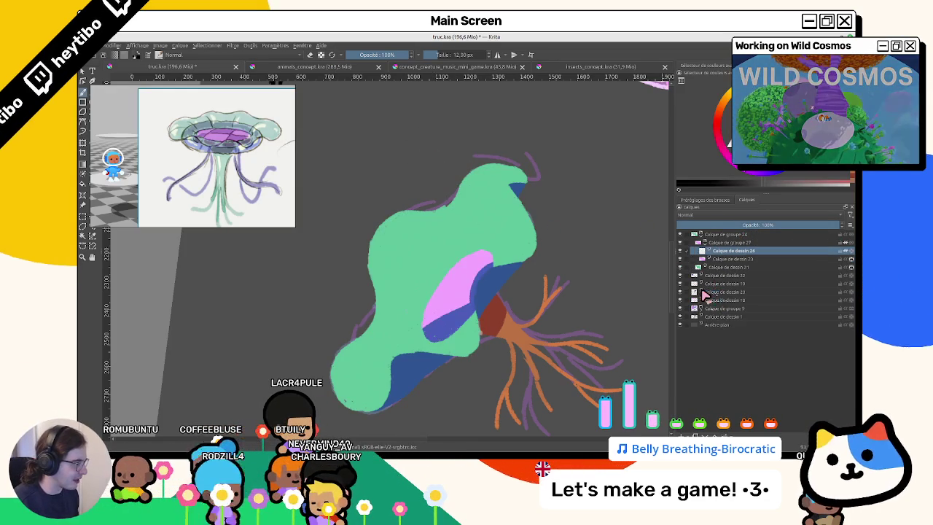
key(shift+BackSpace)
key(ctrl+z)
key(ctrl+z)
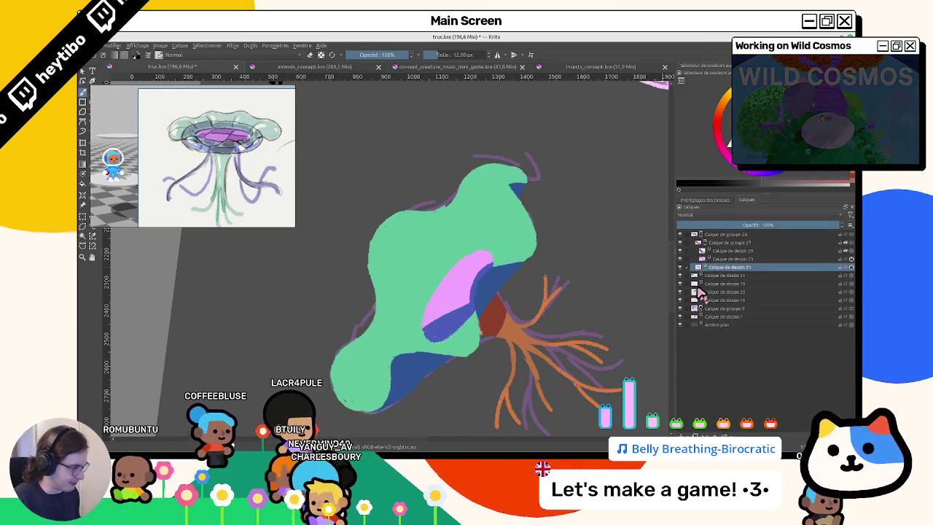
key(Insert)
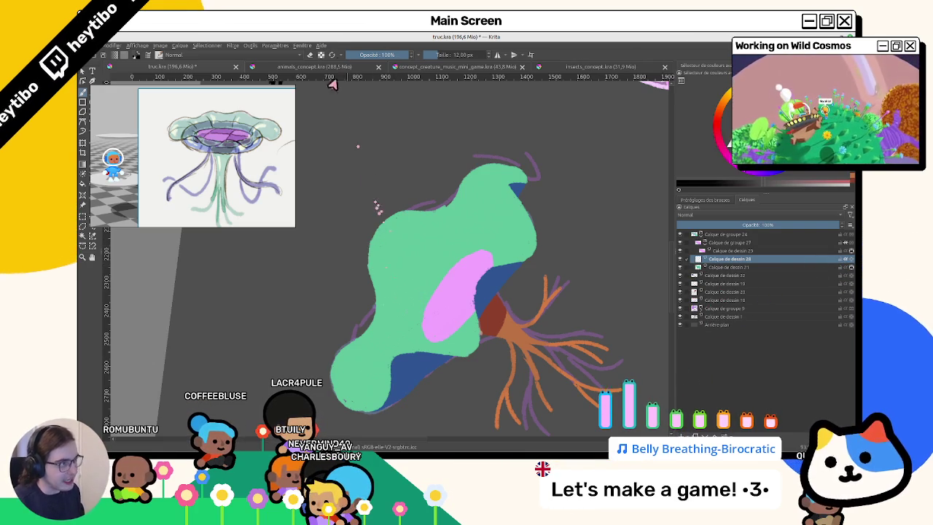
Shade the cap's top right in darker green over the blue patch, discarding the test hatches.
drag(400, 257, 411, 264)
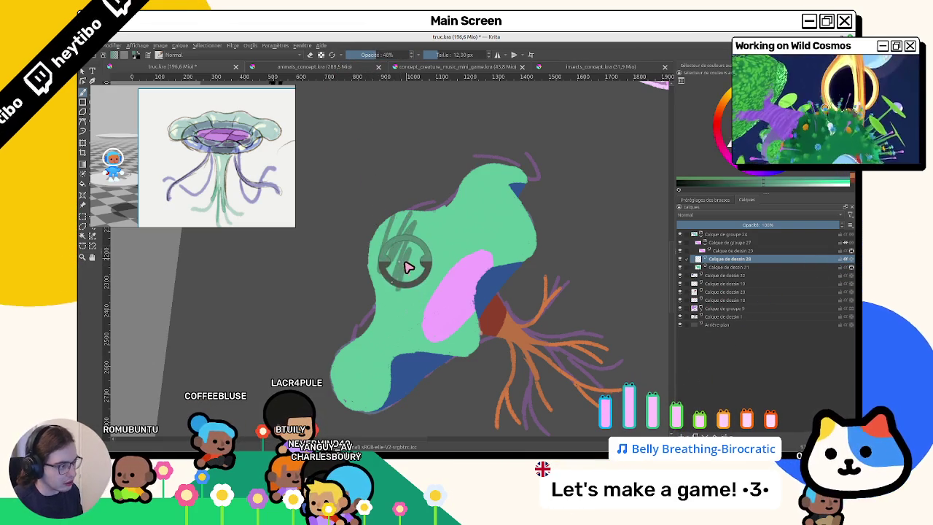
key(Delete)
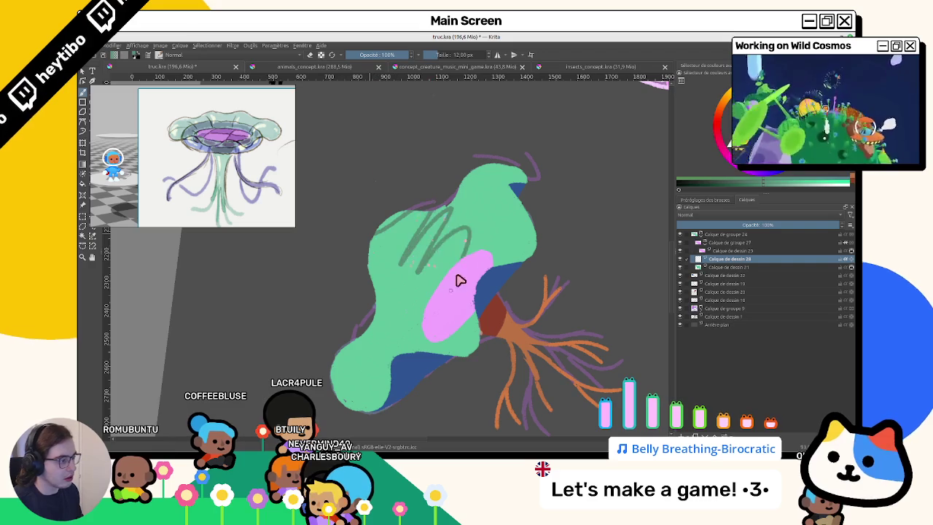
key(Delete)
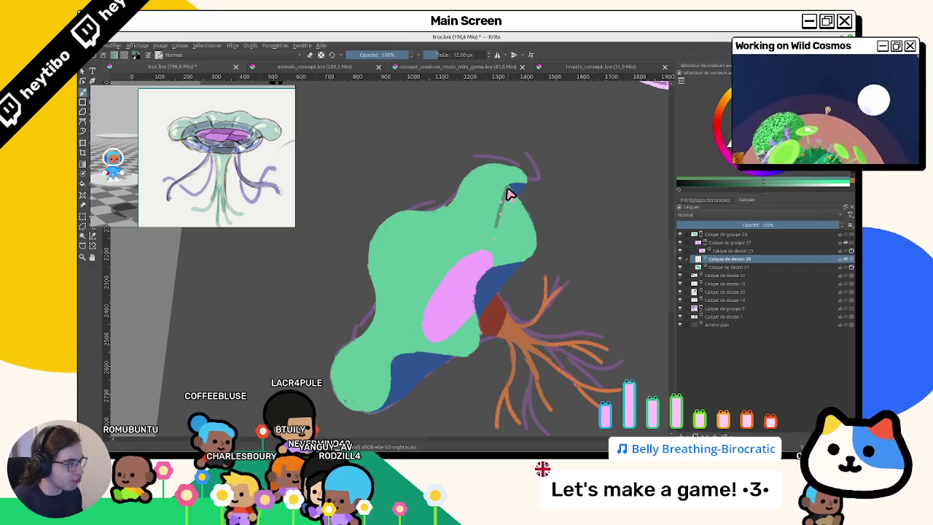
drag(511, 194, 500, 240)
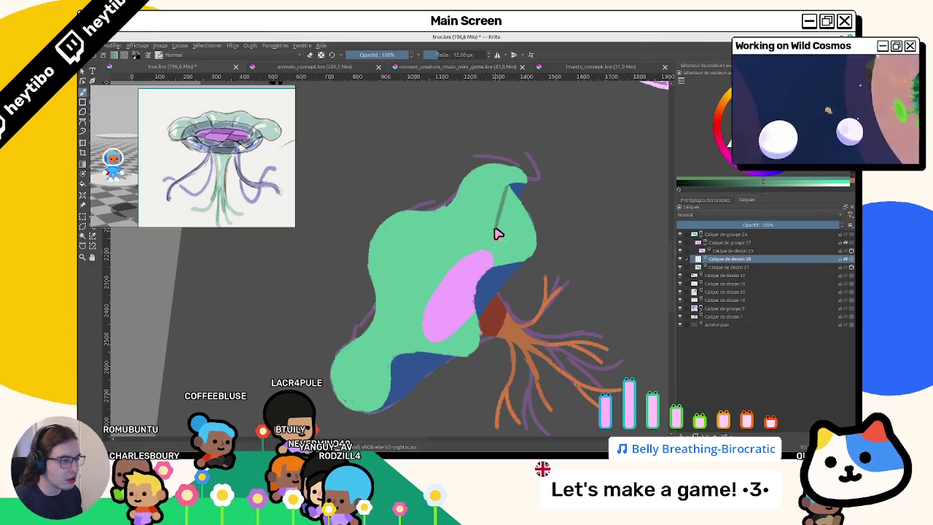
mouse_move(500, 235)
mouse_down()
mouse_move(460, 327)
mouse_move(471, 216)
mouse_up()
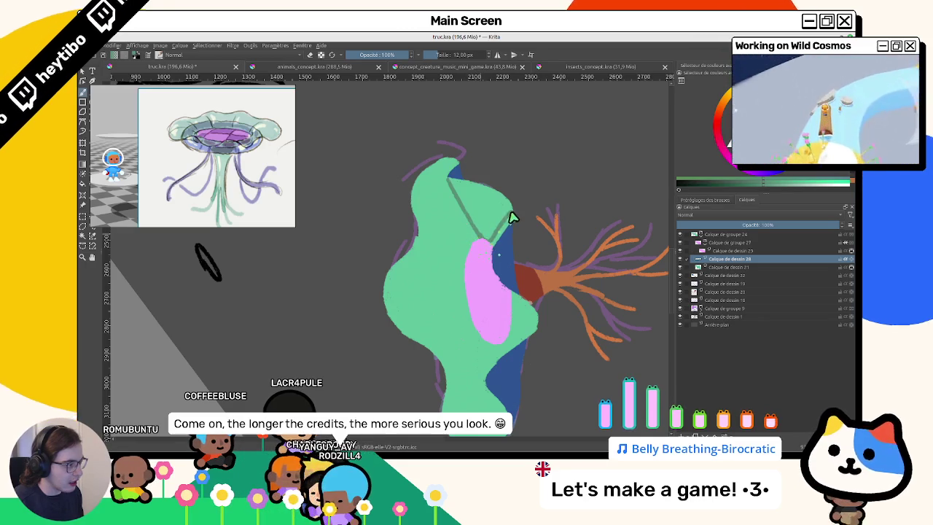
mouse_move(464, 193)
mouse_down()
mouse_move(443, 175)
mouse_move(410, 252)
mouse_move(402, 221)
mouse_move(409, 177)
mouse_move(389, 277)
mouse_up()
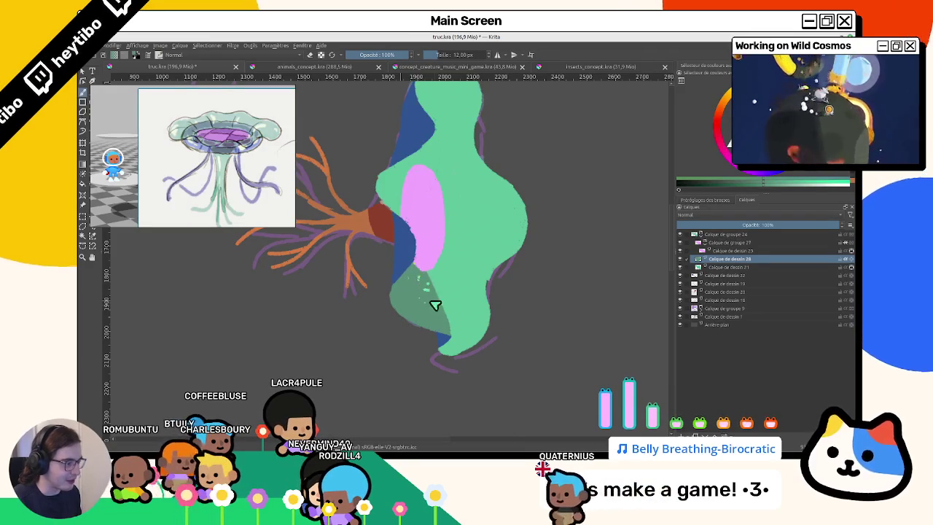
mouse_move(431, 285)
mouse_down()
mouse_move(402, 213)
mouse_move(411, 243)
mouse_move(406, 182)
mouse_up()
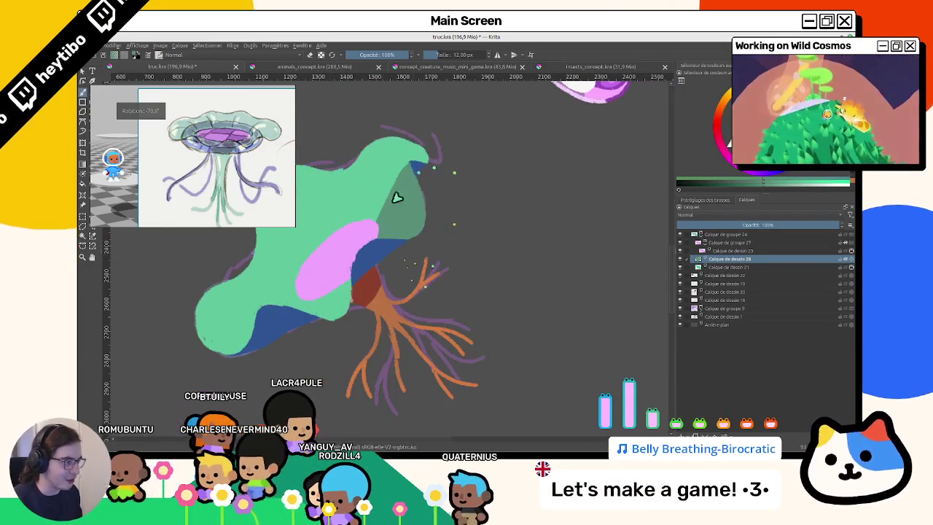
drag(391, 213, 406, 183)
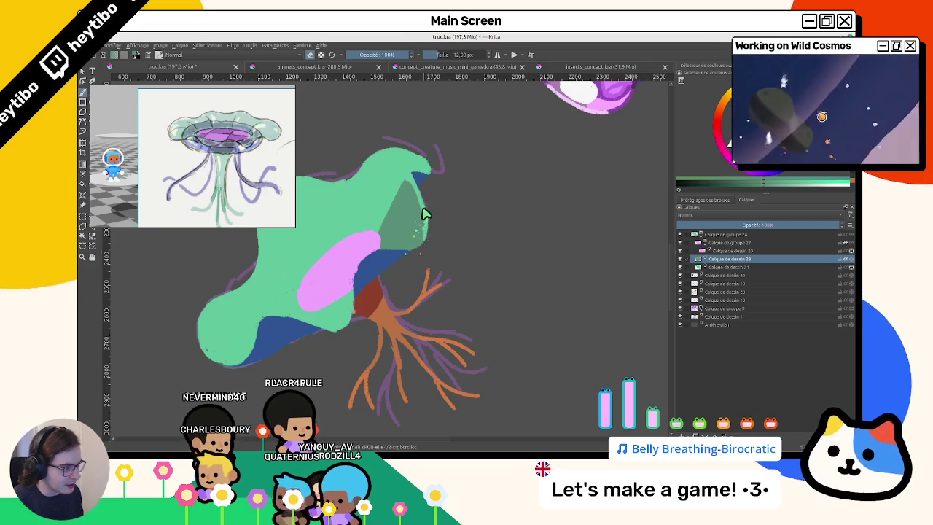
drag(413, 235, 416, 158)
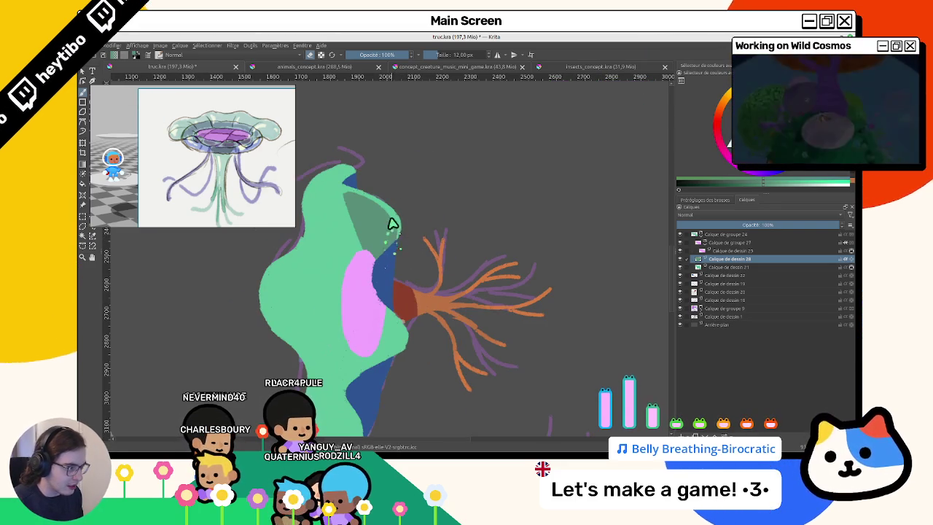
mouse_move(398, 268)
mouse_down()
mouse_move(428, 202)
mouse_move(458, 270)
mouse_up()
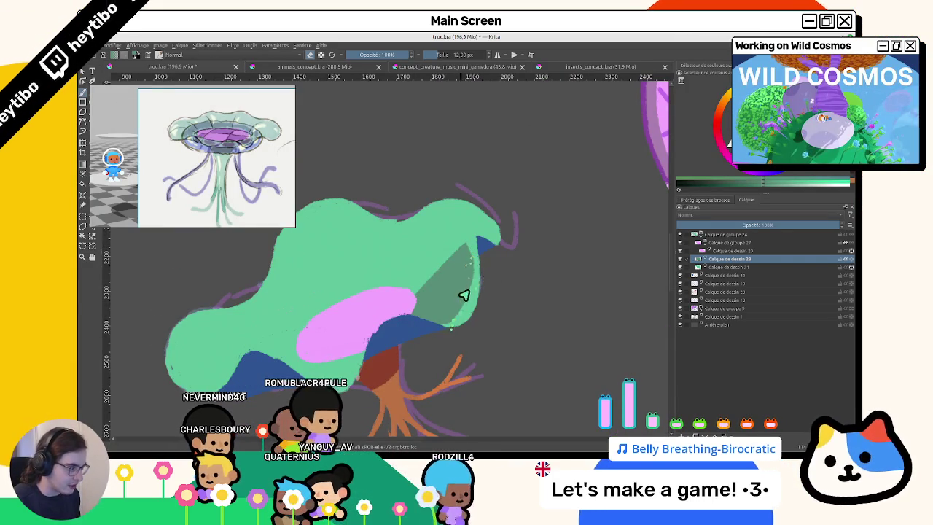
mouse_move(446, 325)
mouse_down()
mouse_move(454, 305)
mouse_move(423, 298)
mouse_up()
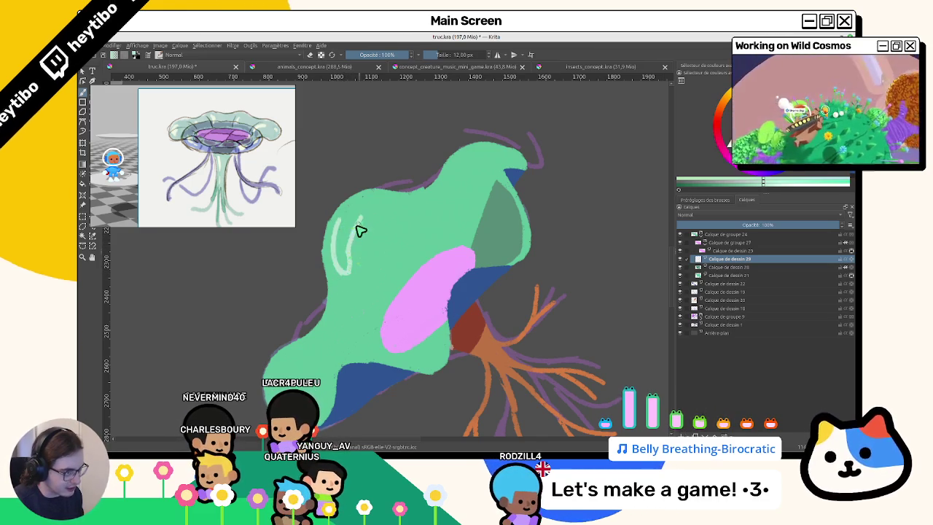
Rotate, zoom and reset the canvas view to study the creature from different angles.
drag(346, 246, 328, 294)
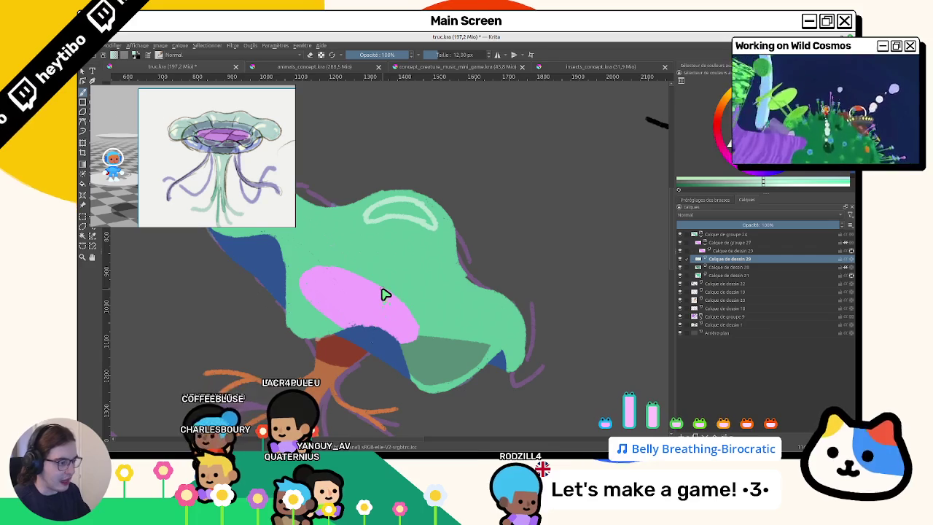
scroll(385, 293, down, 1)
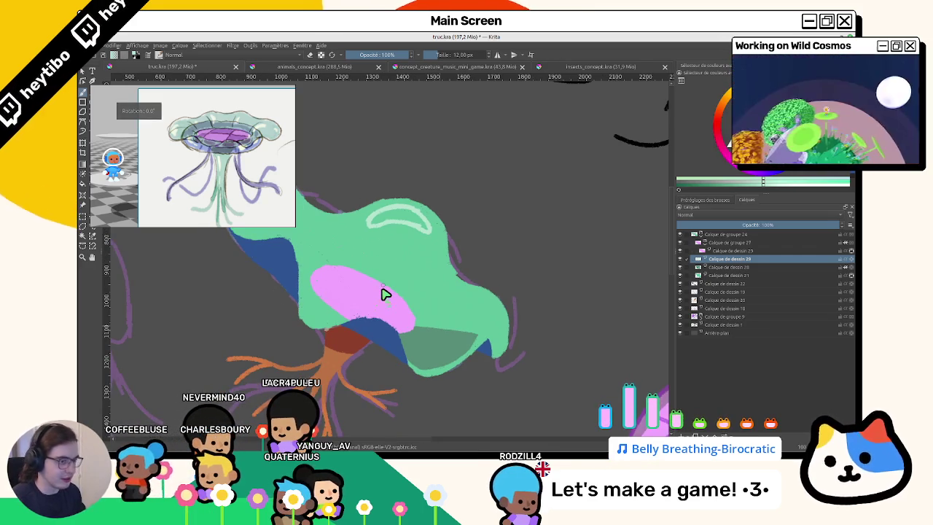
scroll(365, 305, down, 5)
scroll(389, 277, up, 2)
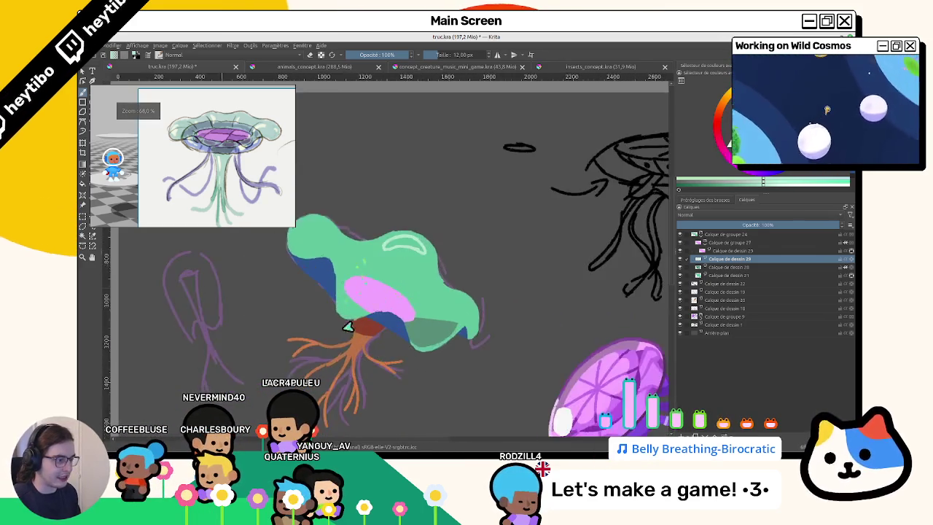
scroll(387, 333, up, 1)
scroll(491, 318, up, 1)
scroll(421, 306, up, 2)
scroll(371, 277, up, 1)
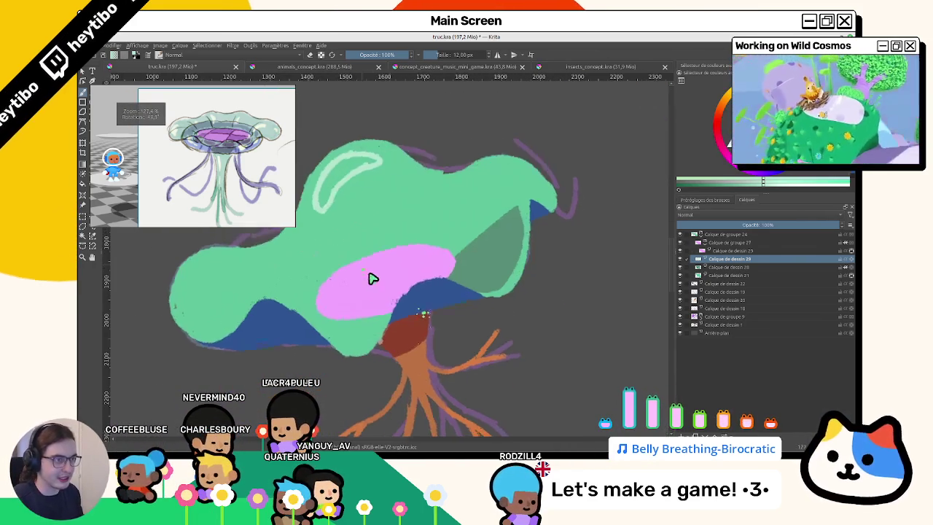
scroll(399, 292, down, 1)
scroll(384, 272, down, 2)
scroll(467, 240, up, 2)
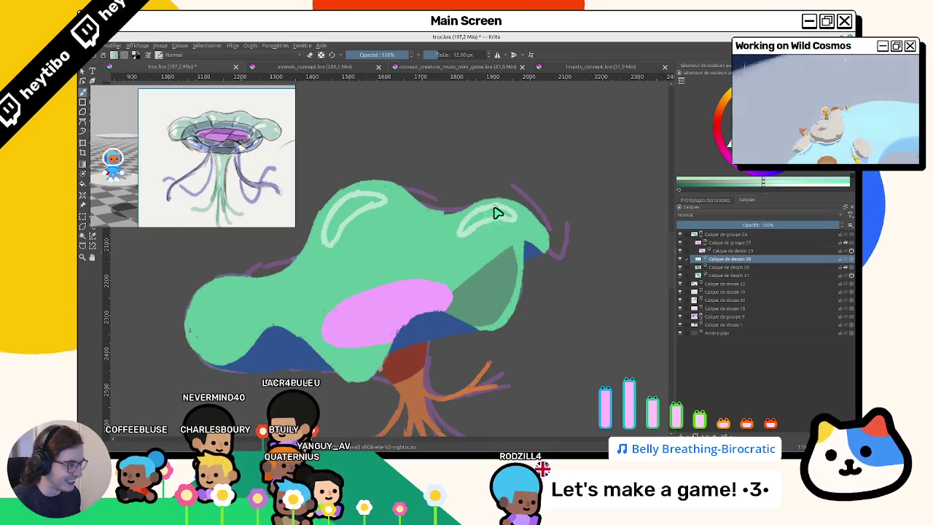
key(5)
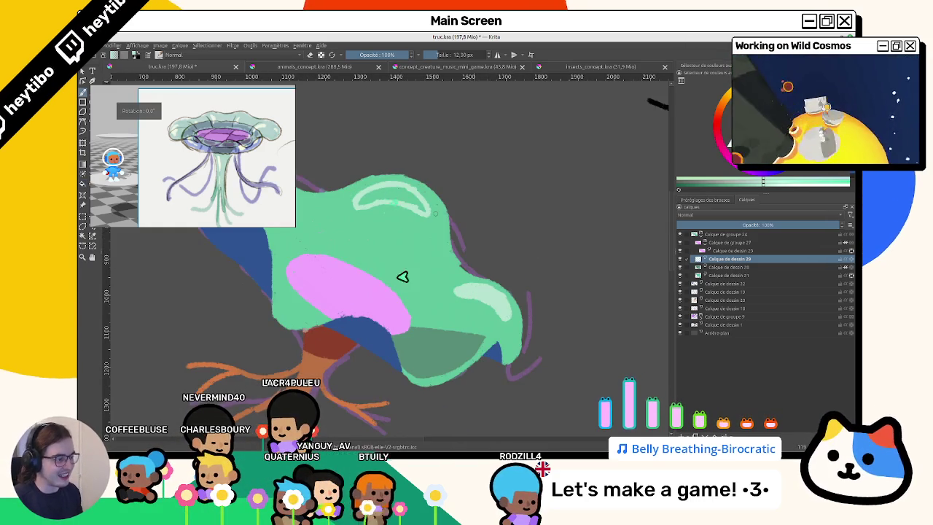
scroll(392, 199, down, 2)
scroll(406, 246, up, 1)
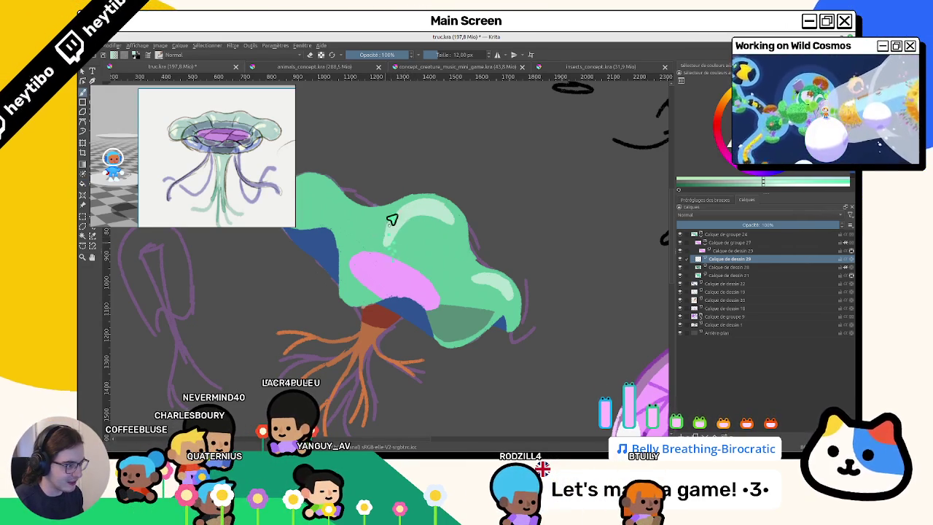
drag(405, 217, 438, 236)
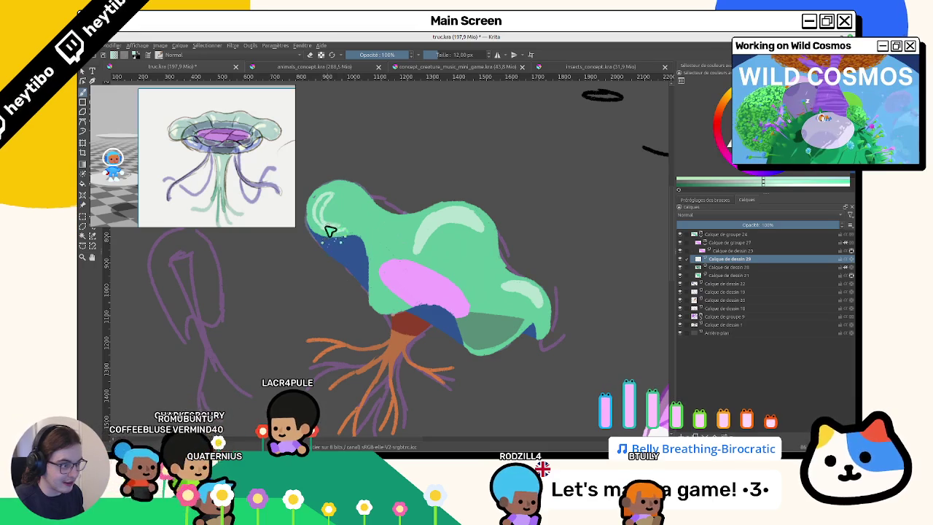
mouse_move(357, 241)
mouse_down()
mouse_move(500, 289)
mouse_move(510, 244)
mouse_move(371, 244)
mouse_move(452, 304)
mouse_move(402, 209)
mouse_up()
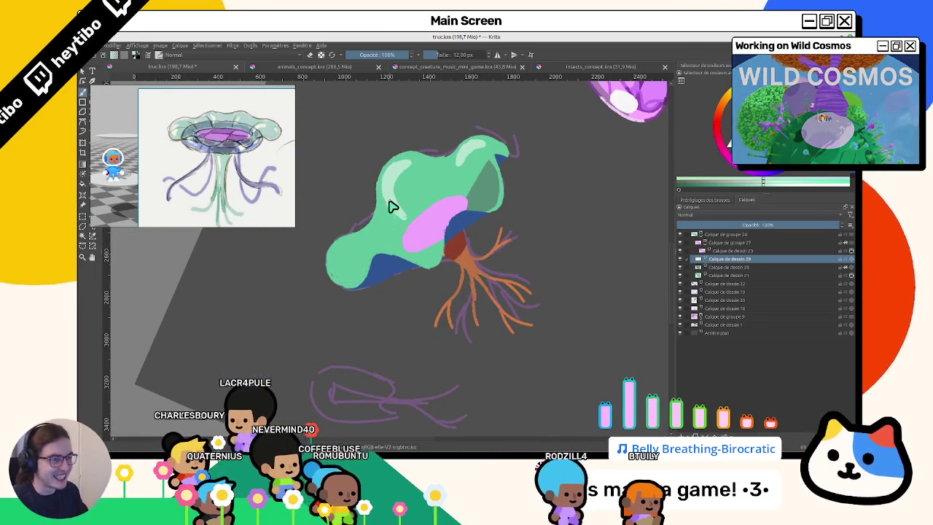
Hide the old highlight layer and add a solid pale-green highlight on the cap's upper left.
key(5)
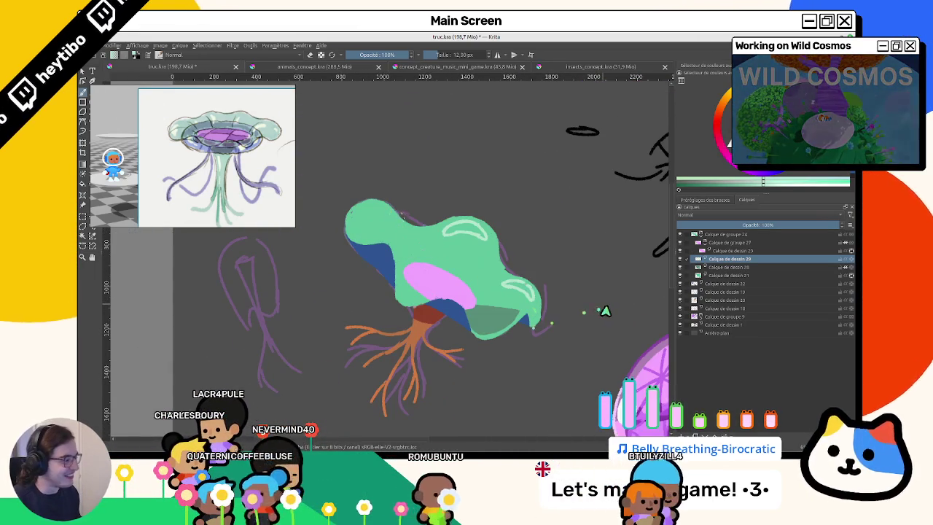
click(682, 293)
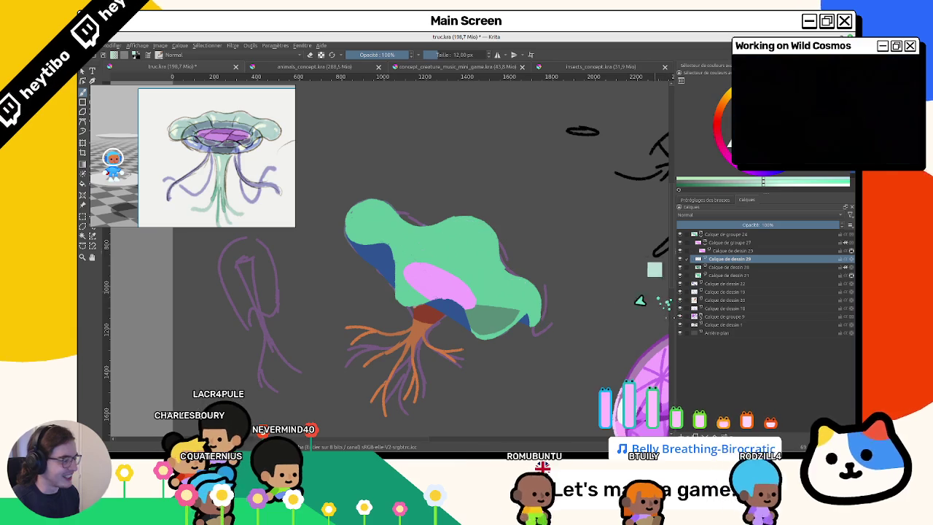
scroll(470, 279, up, 2)
scroll(474, 312, up, 1)
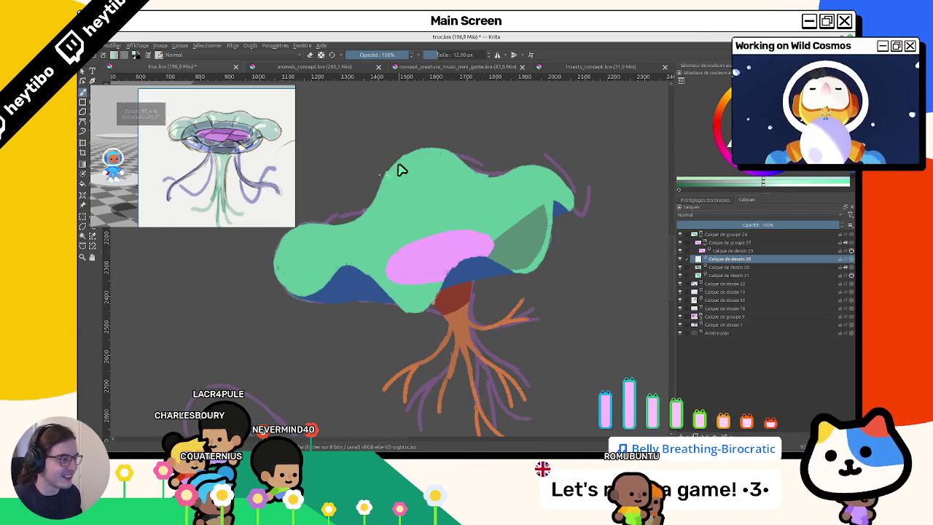
drag(408, 165, 388, 195)
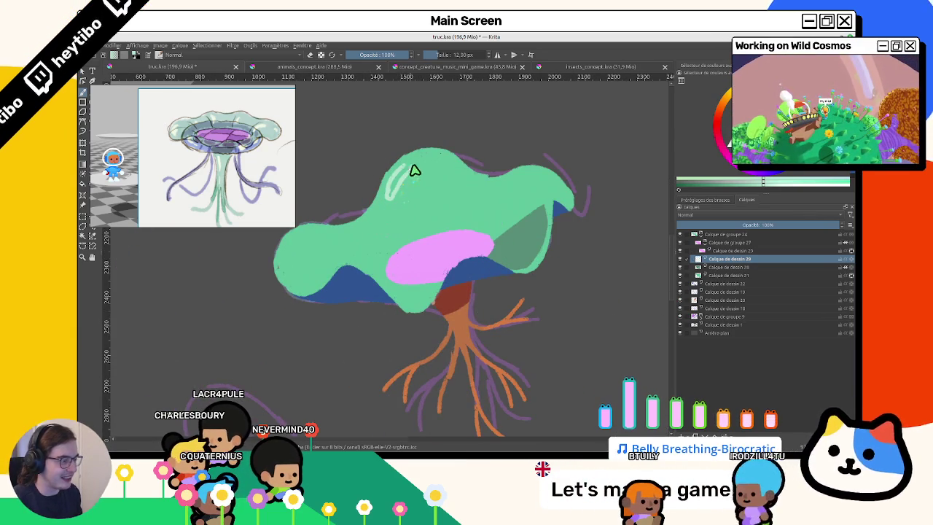
drag(399, 185, 392, 190)
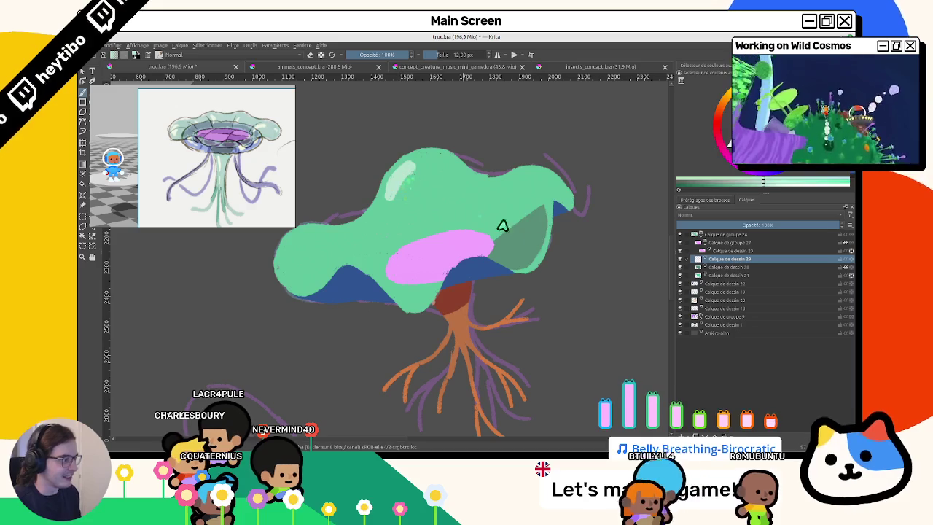
key(Page_Down)
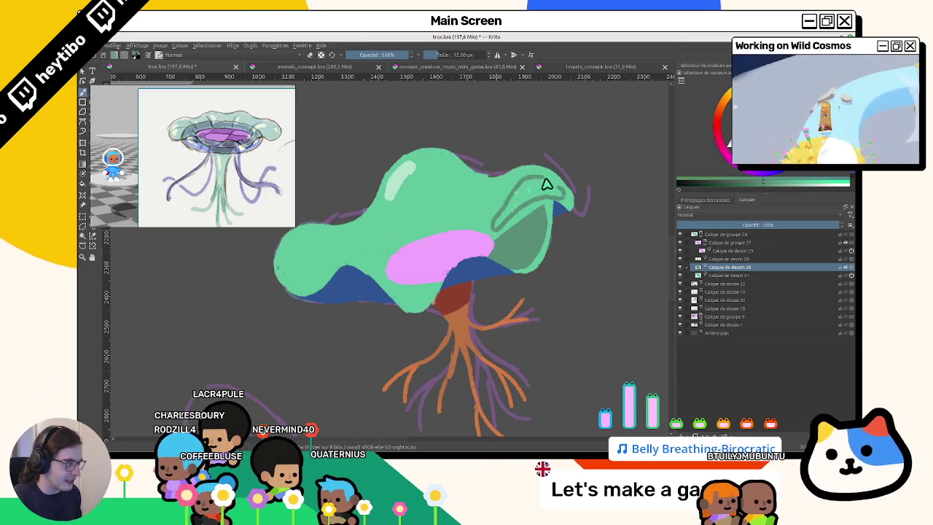
Fill the outlined blob on the cap with darker green shading.
drag(515, 215, 424, 183)
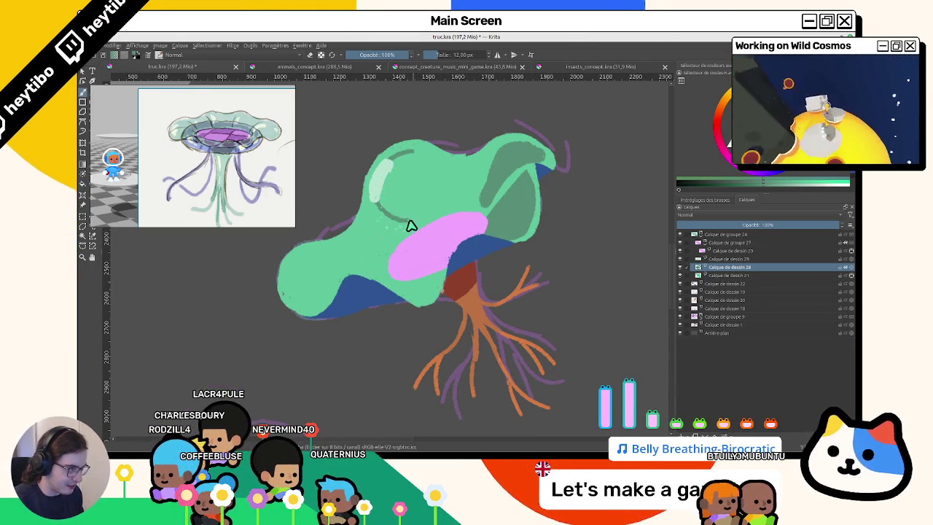
click(405, 187)
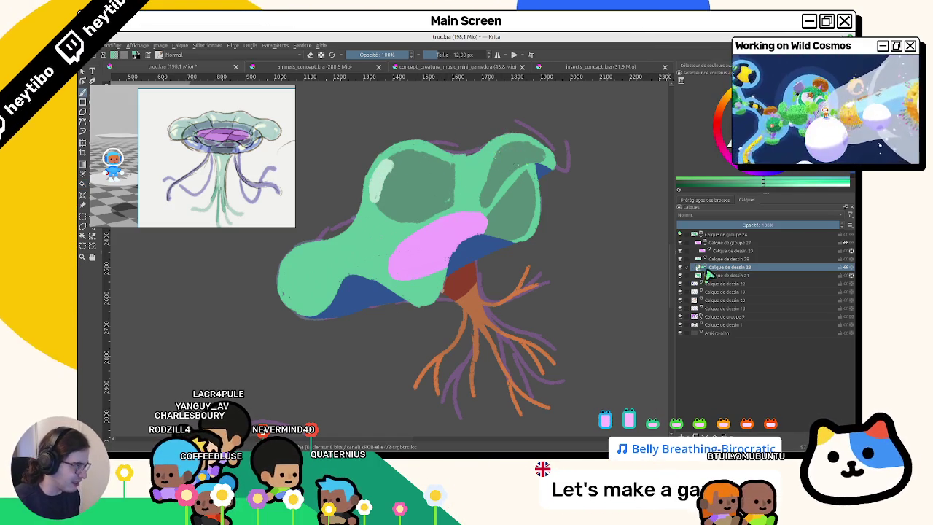
key(Page_Down)
mouse_move(496, 151)
mouse_down()
mouse_move(435, 167)
mouse_move(422, 181)
mouse_up()
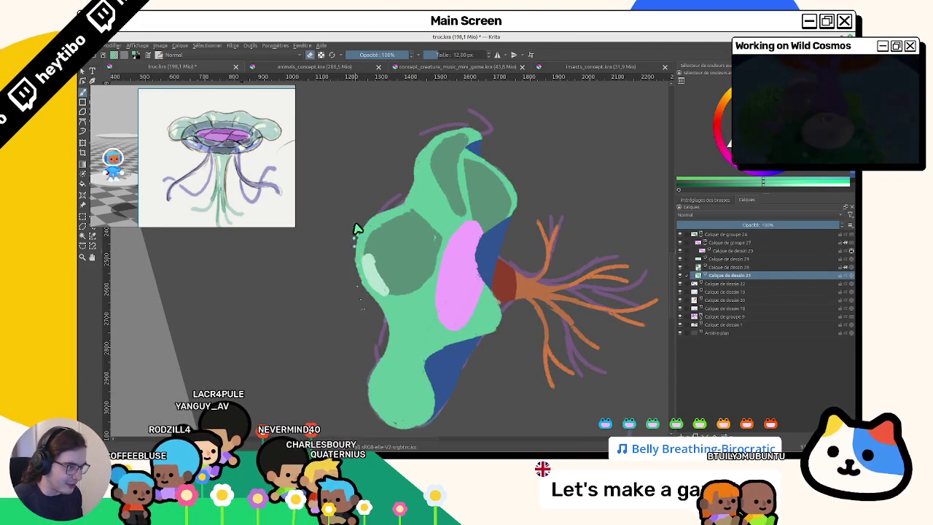
Paint green along the cap's left edge, turning the view to reach it.
drag(377, 216, 363, 246)
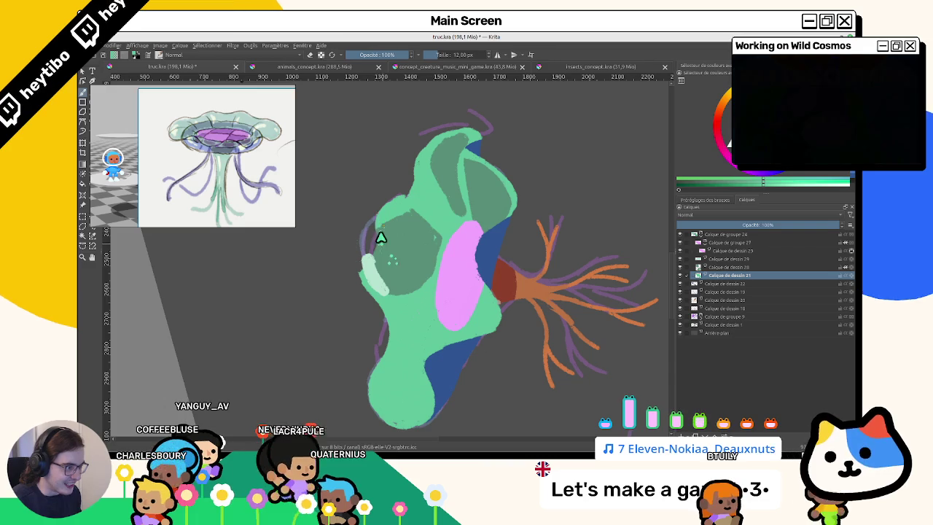
drag(380, 259, 367, 228)
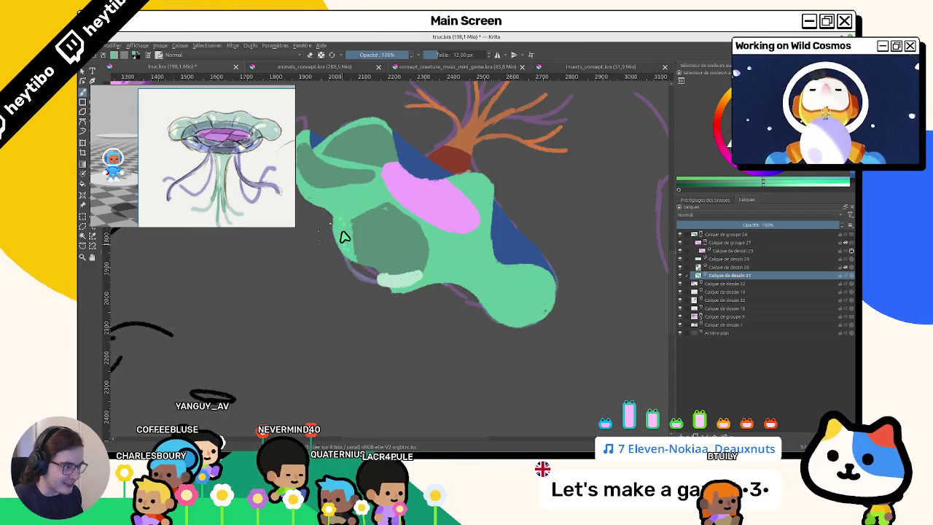
mouse_move(422, 266)
mouse_down()
mouse_move(352, 343)
mouse_move(394, 302)
mouse_up()
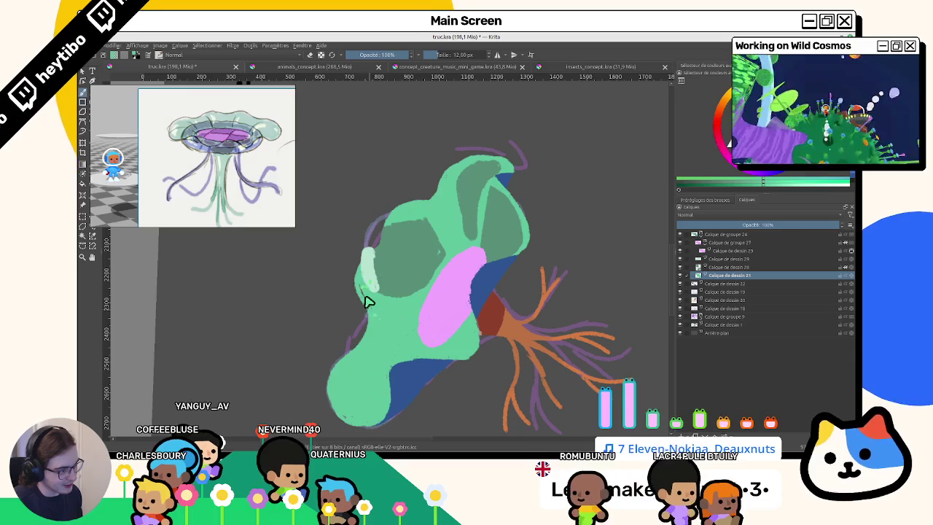
key(5)
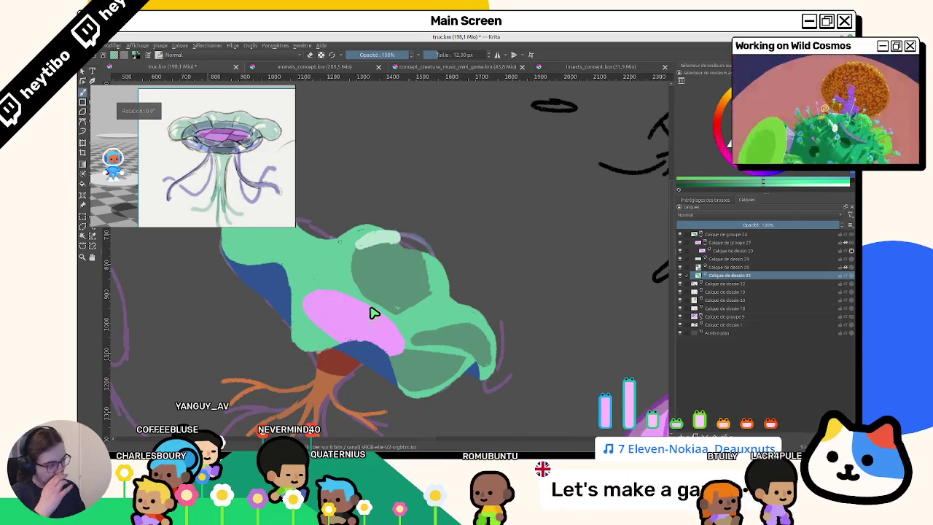
drag(484, 229, 500, 273)
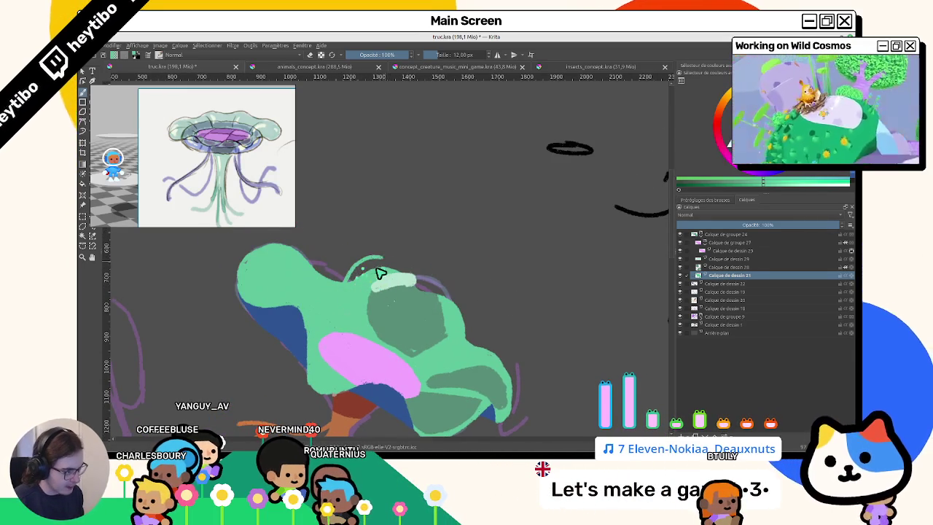
drag(400, 305, 365, 202)
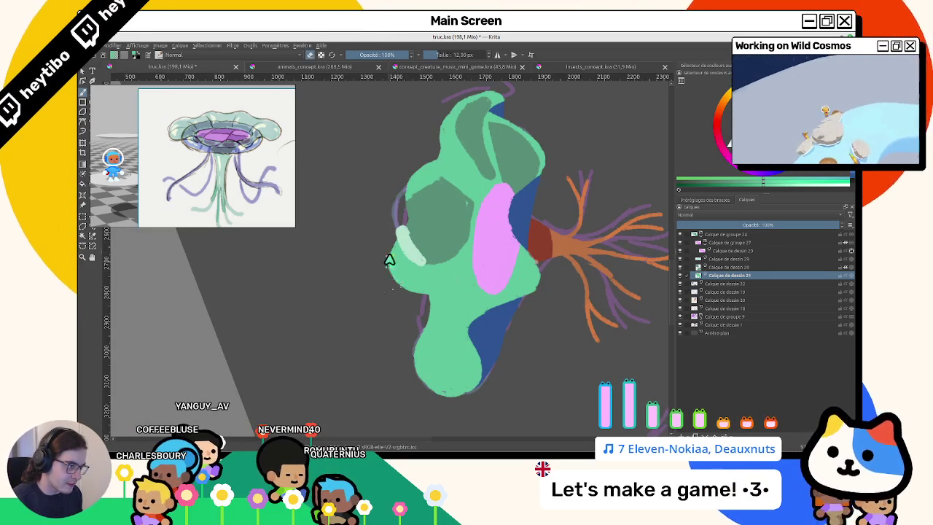
drag(441, 289, 409, 305)
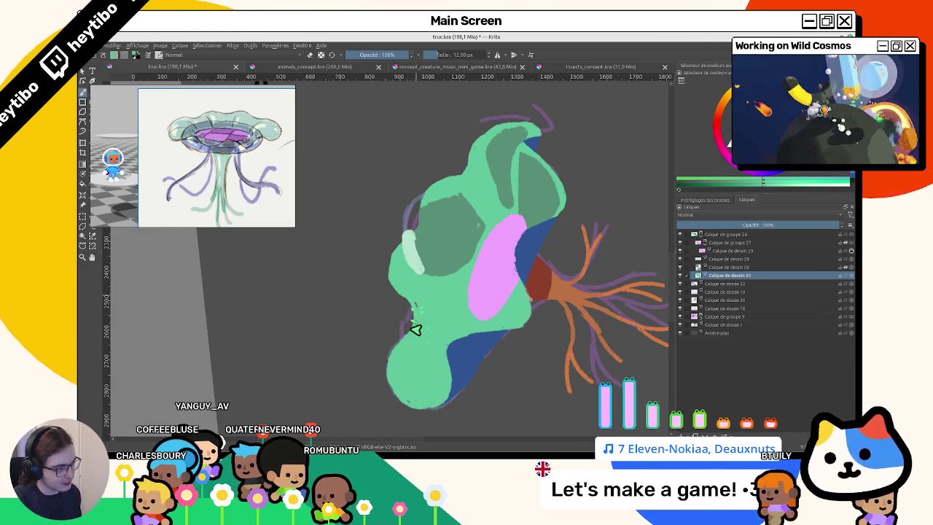
Extend the cap's left edge and top with more green strokes.
drag(411, 316, 387, 333)
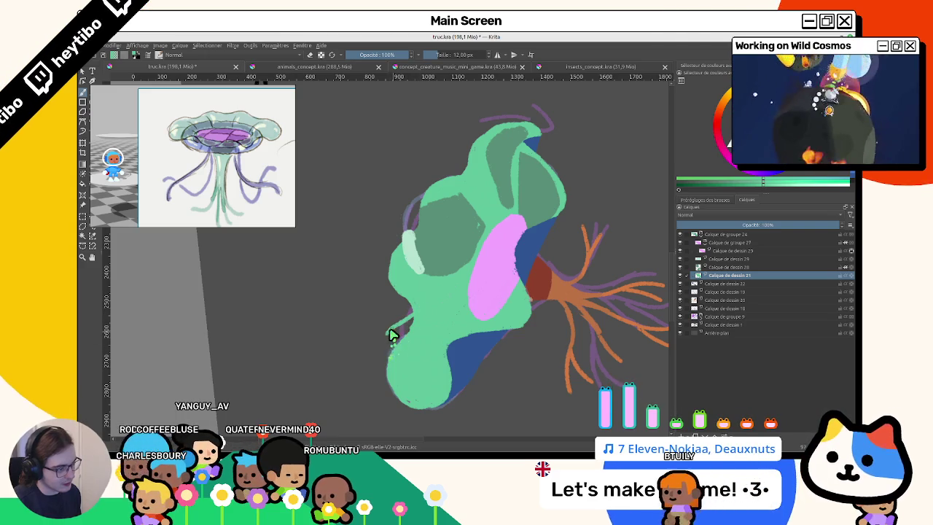
drag(402, 327, 403, 345)
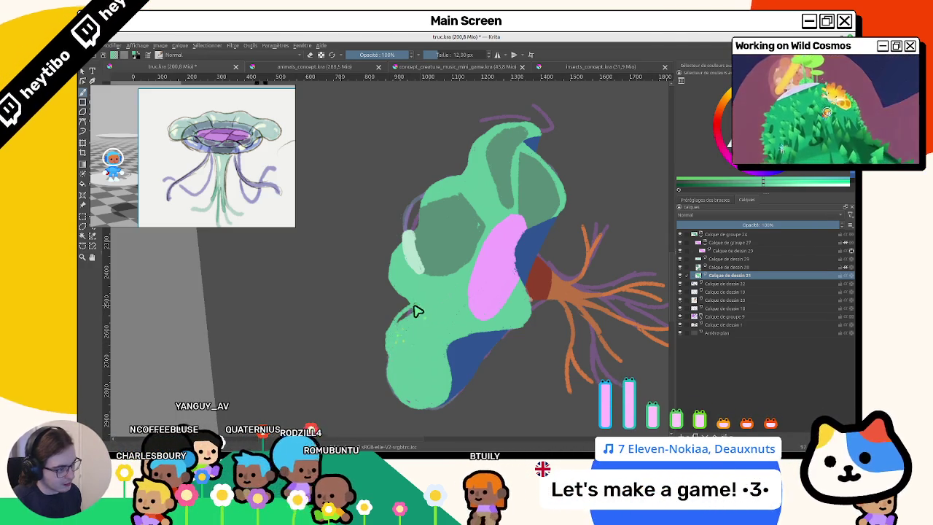
drag(418, 310, 329, 285)
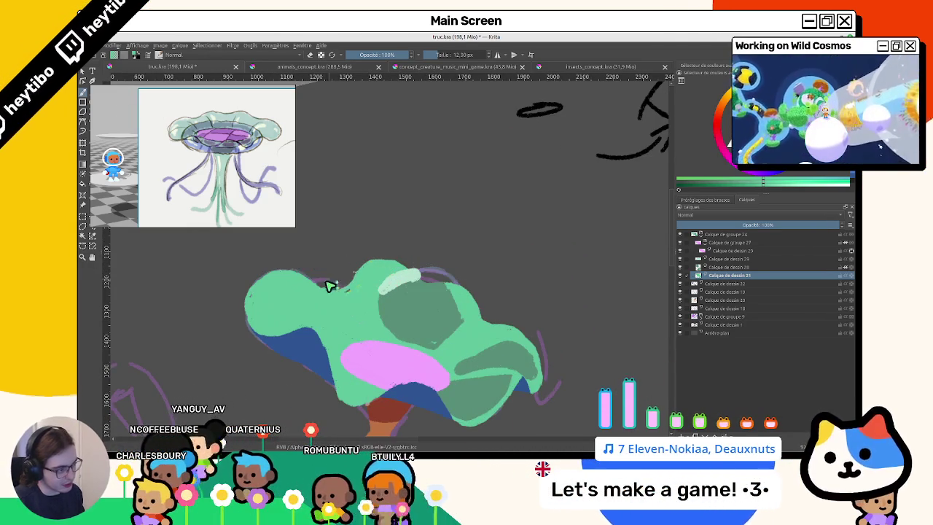
key(5)
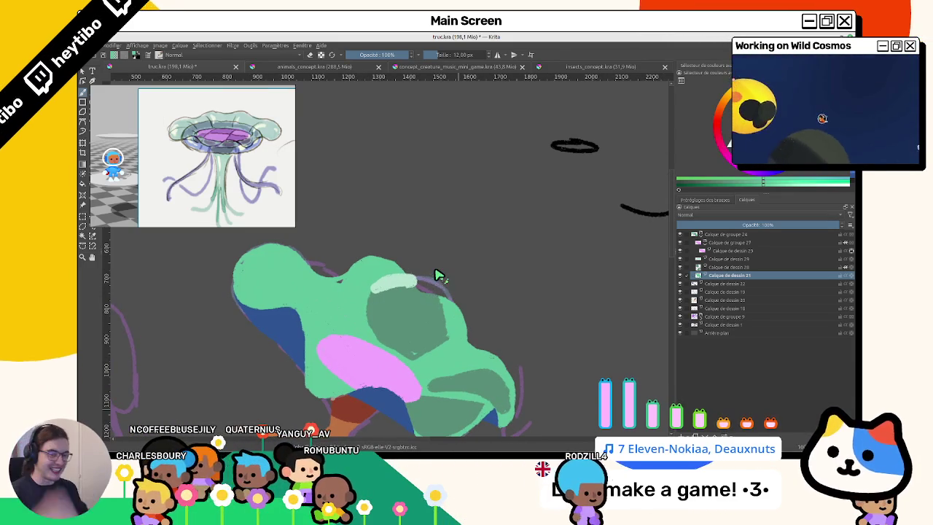
drag(355, 263, 347, 280)
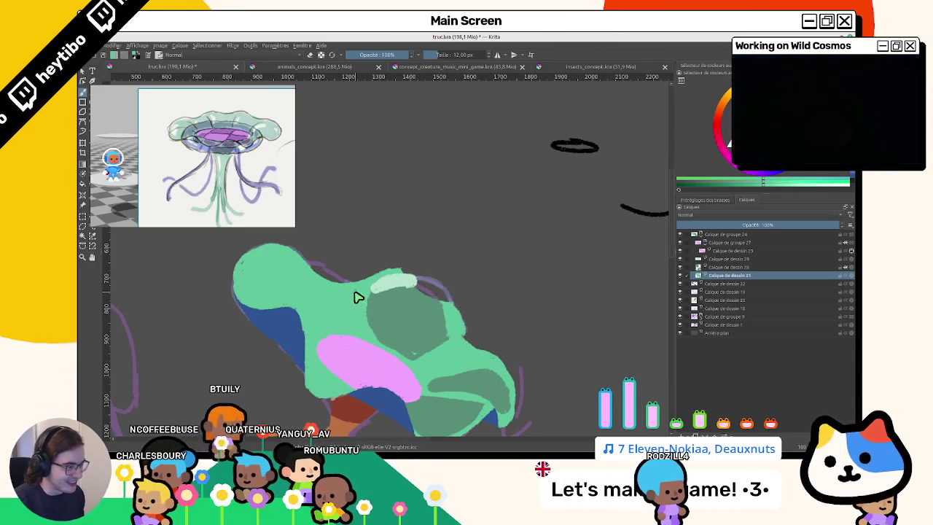
key(ctrl+z)
drag(382, 315, 538, 190)
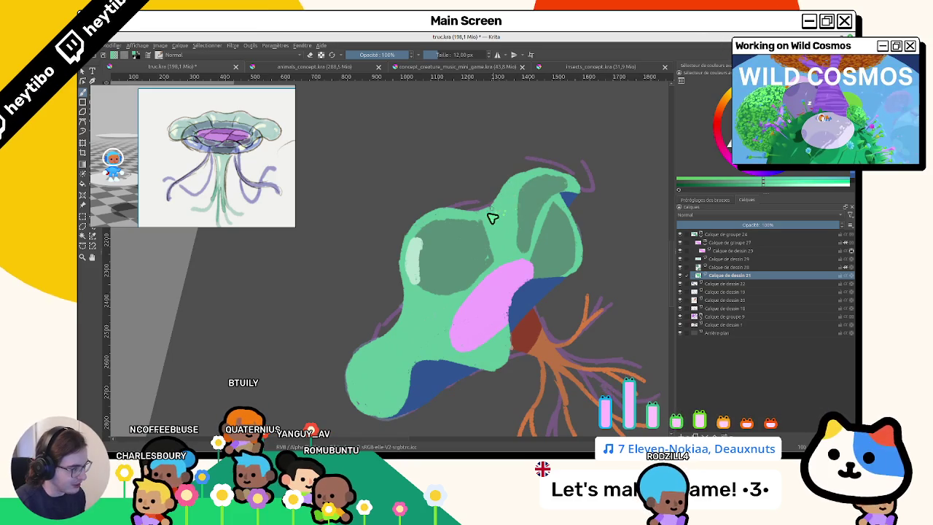
Toggle the shading layer's visibility off and on to compare.
click(680, 275)
click(680, 275)
click(680, 274)
click(680, 273)
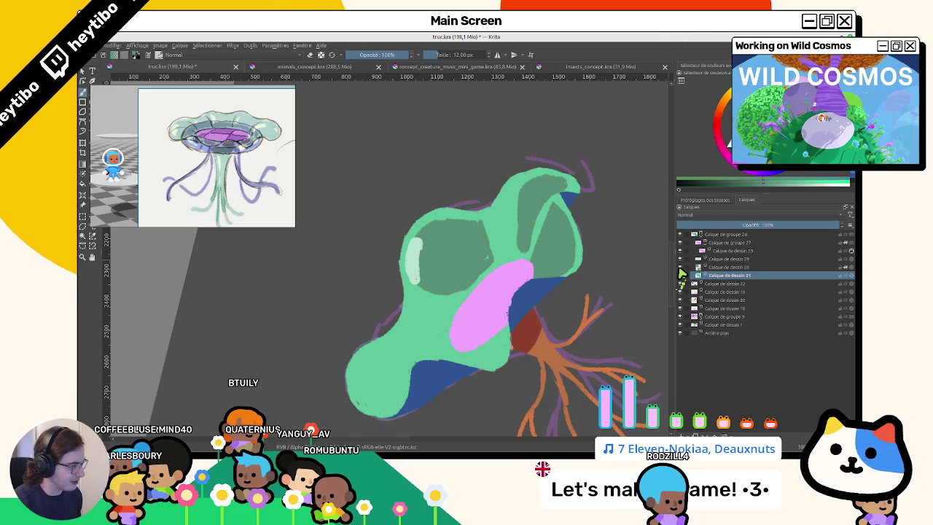
Review the creature mirrored and from rotated views, then select Calque de dessin 20.
click(698, 266)
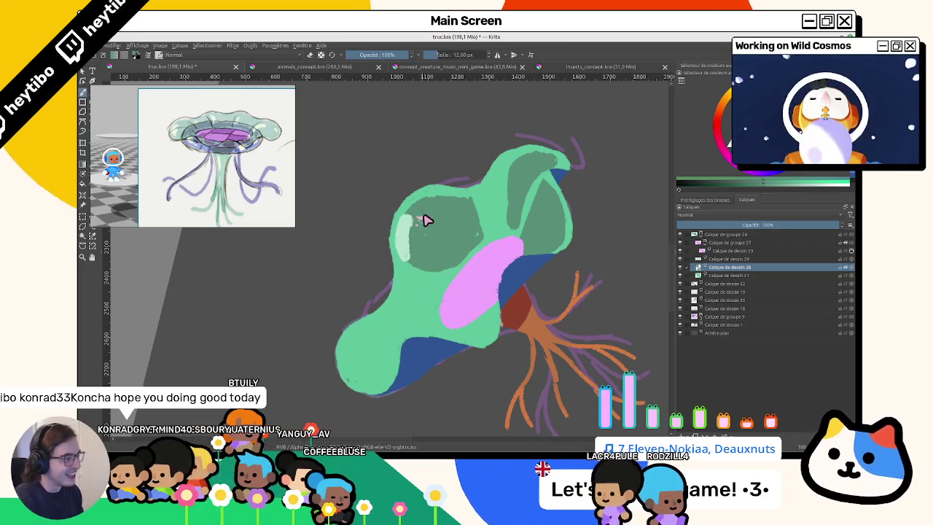
key(m)
key(5)
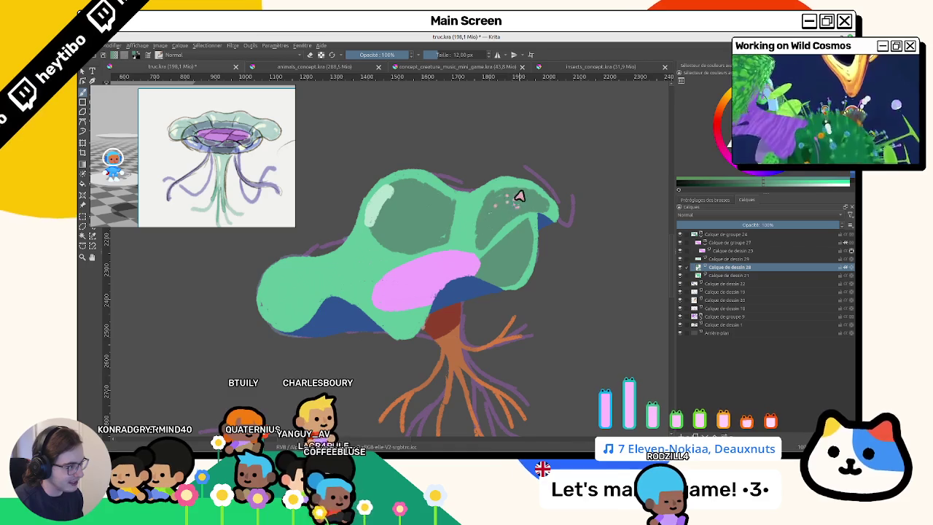
scroll(503, 202, down, 2)
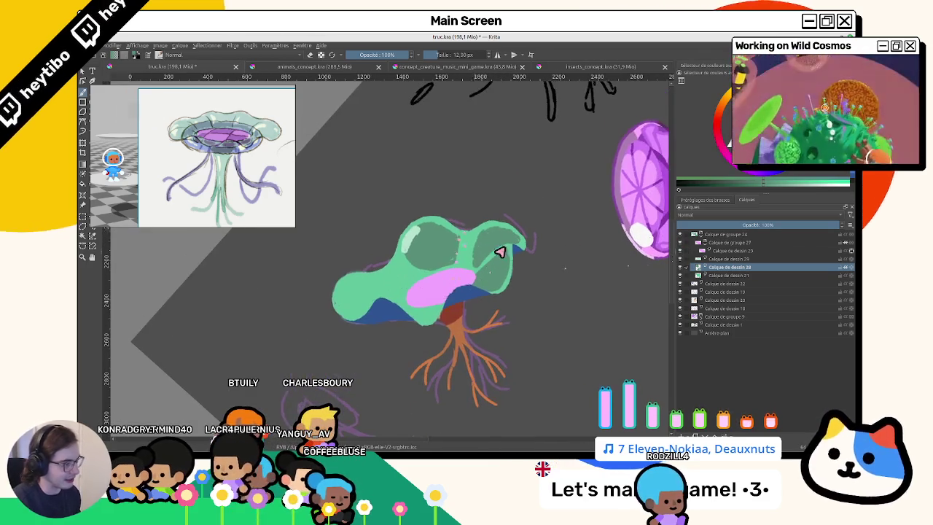
drag(536, 263, 443, 216)
key(5)
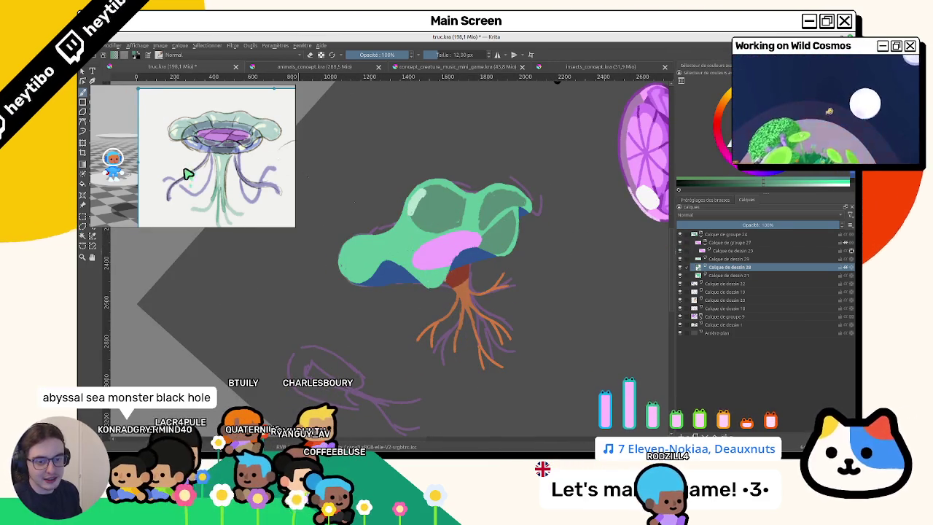
mouse_move(184, 178)
mouse_down()
mouse_move(483, 289)
mouse_move(430, 255)
mouse_move(430, 241)
mouse_up()
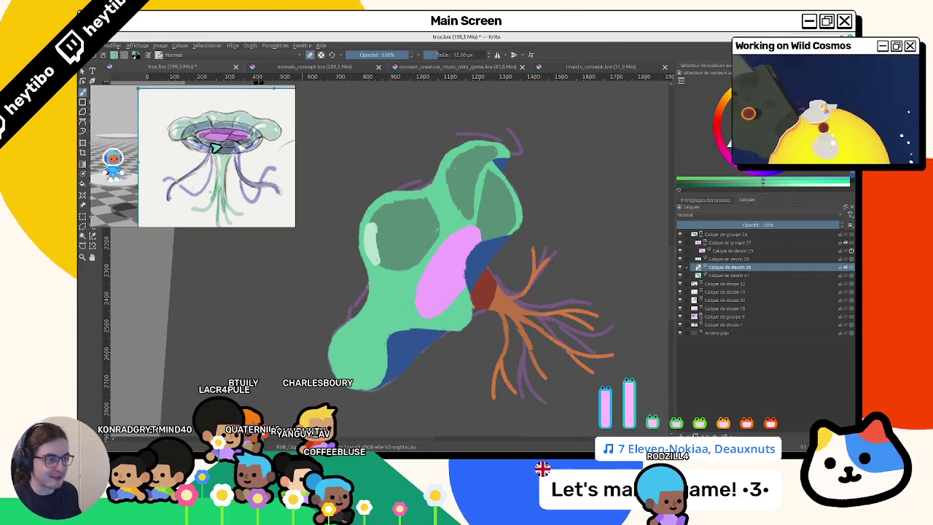
mouse_move(203, 199)
mouse_down()
mouse_move(387, 194)
mouse_move(179, 161)
mouse_up()
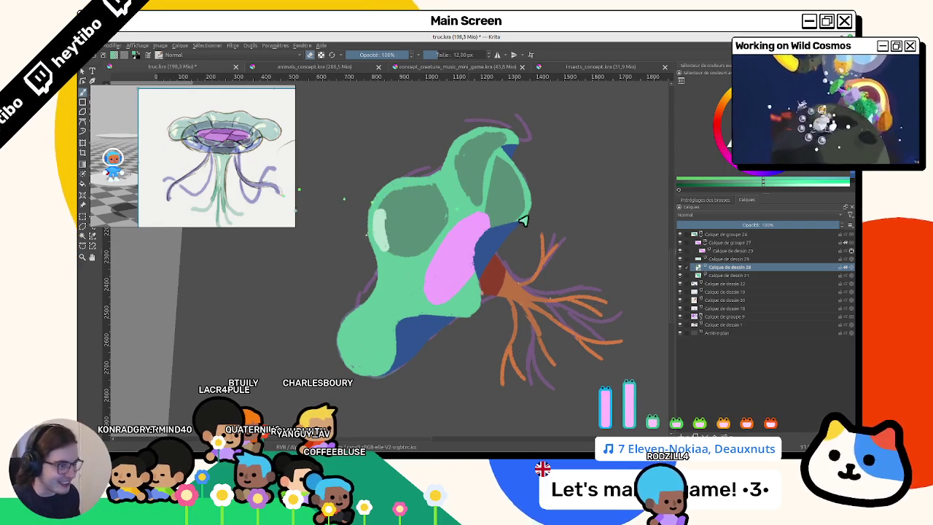
drag(502, 217, 500, 235)
click(728, 299)
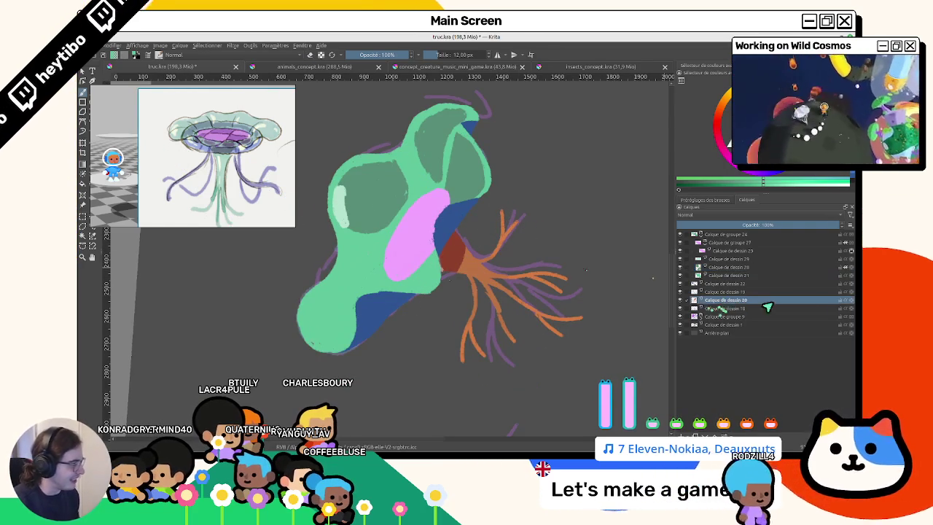
Enlarge the brush to about 90 px and repaint the orange roots in green.
drag(562, 301, 426, 270)
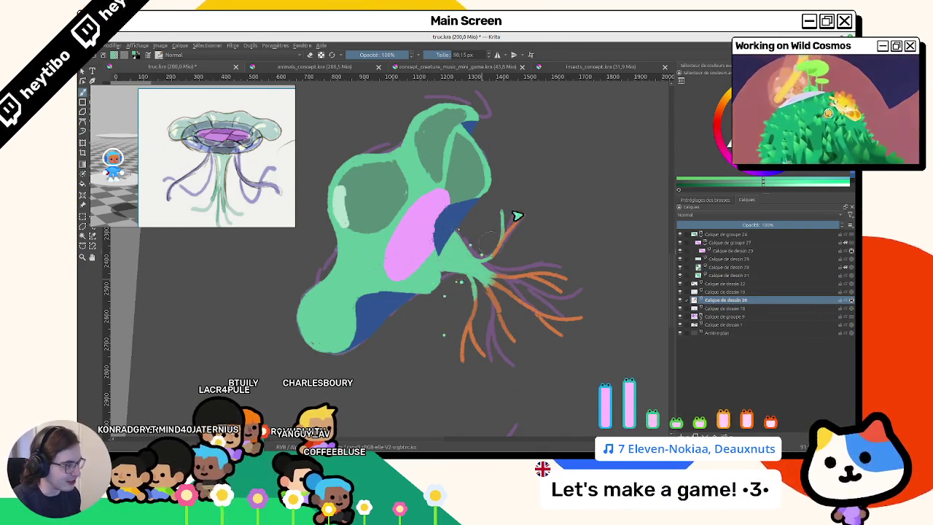
drag(503, 228, 544, 353)
drag(448, 247, 504, 333)
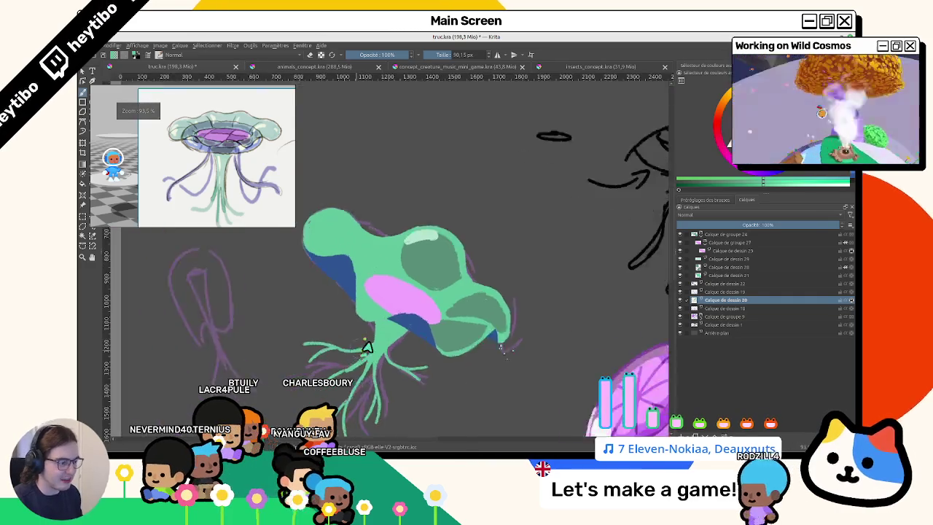
scroll(397, 284, down, 2)
drag(398, 285, 483, 250)
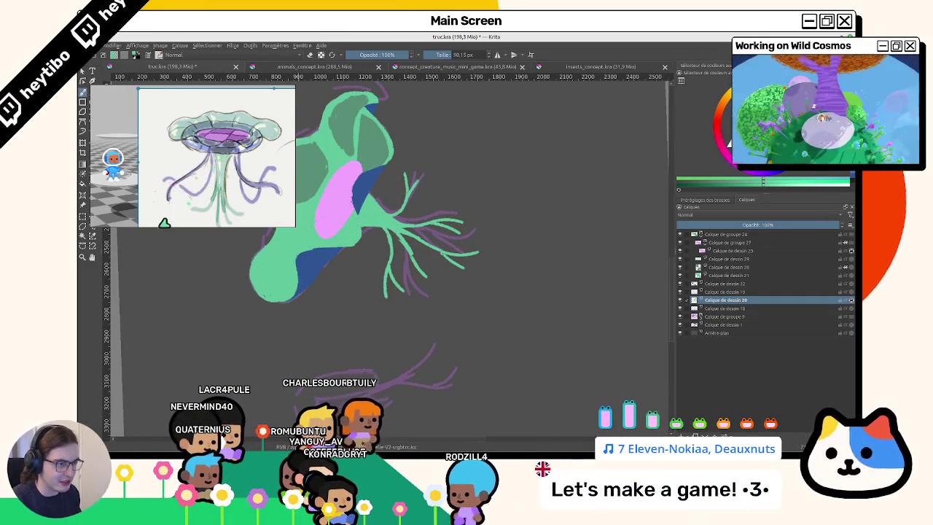
drag(415, 198, 436, 255)
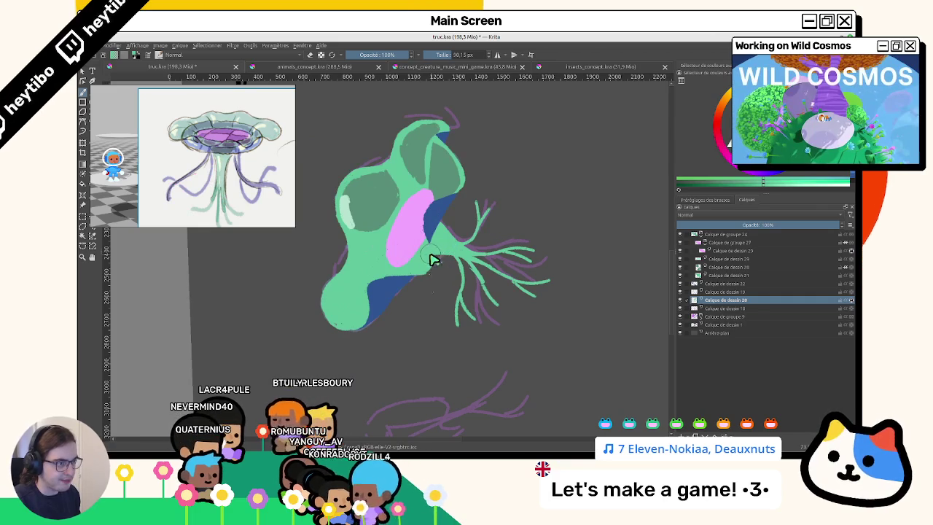
Dab dark blue sampled from the cap onto the head, then sample the dark green.
ctrl+click(441, 214)
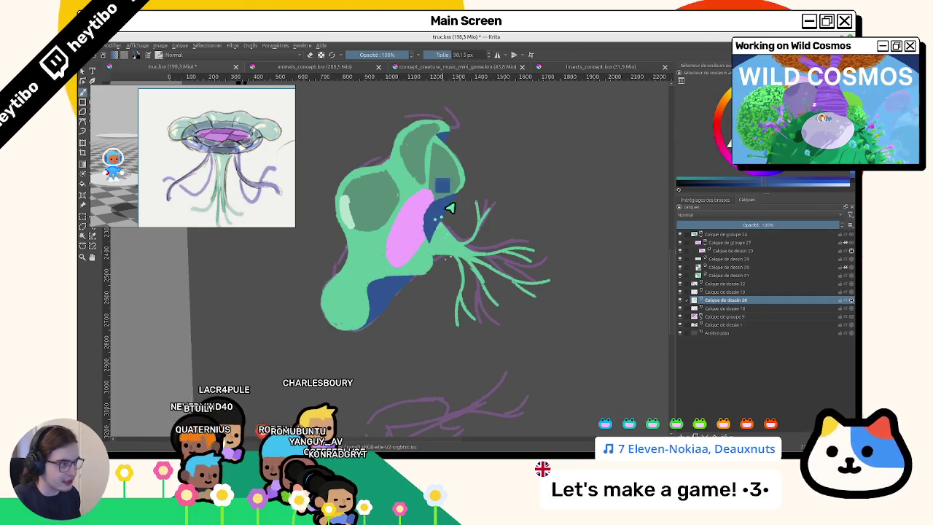
drag(364, 185, 373, 194)
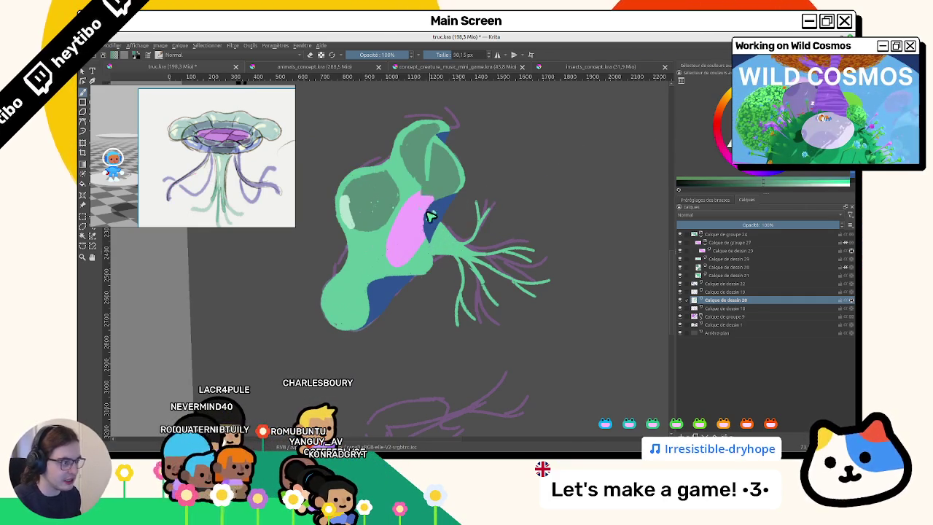
ctrl+click(658, 139)
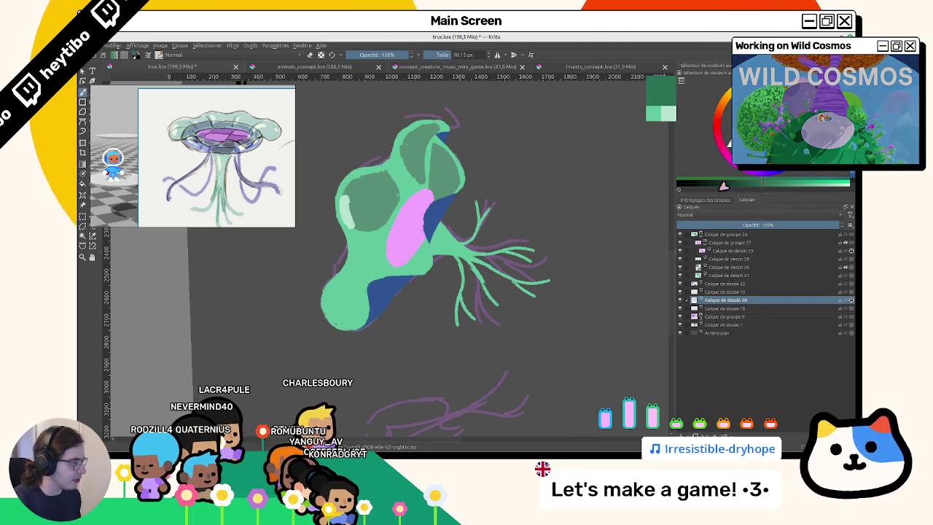
click(729, 283)
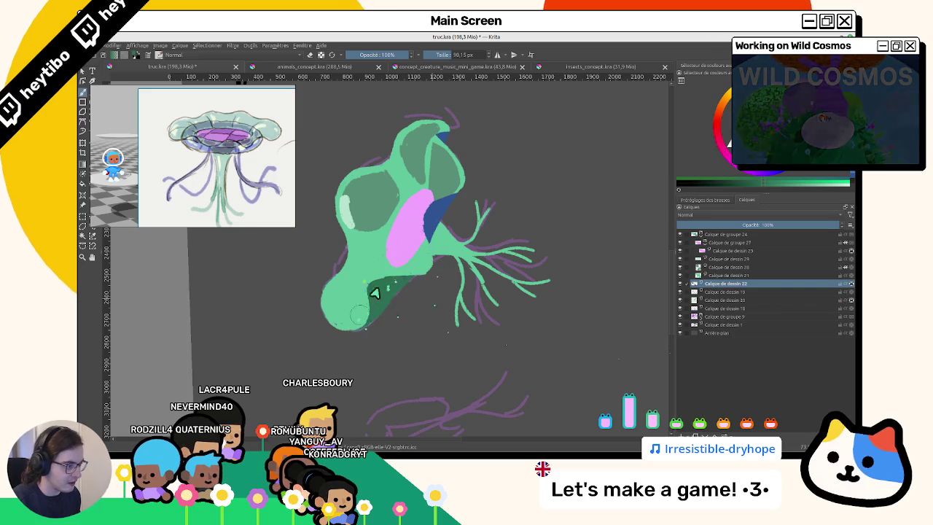
Turn the view back upright and select the Calque de dessin 21 layer.
mouse_move(496, 164)
mouse_down()
mouse_move(343, 261)
mouse_move(447, 214)
mouse_up()
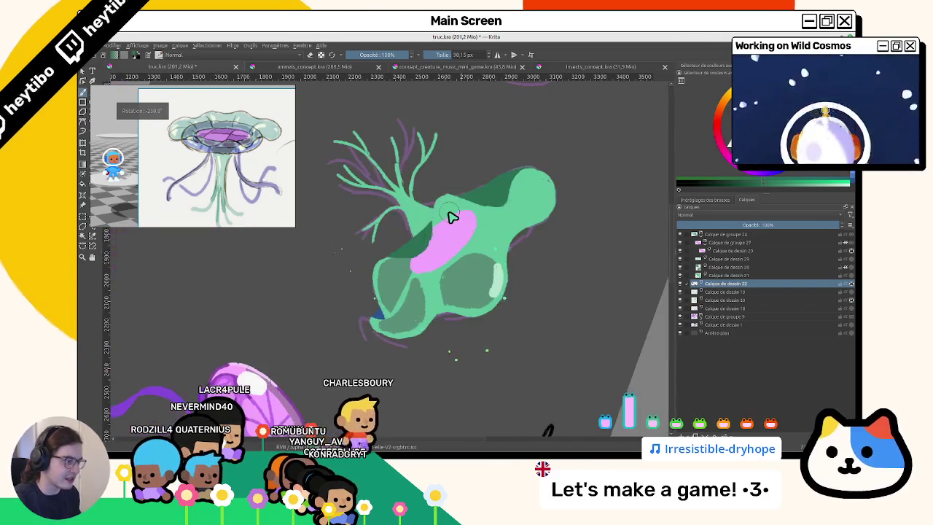
mouse_move(364, 333)
mouse_down()
mouse_move(437, 370)
mouse_move(437, 240)
mouse_move(441, 276)
mouse_move(469, 252)
mouse_move(464, 223)
mouse_move(441, 283)
mouse_move(448, 225)
mouse_up()
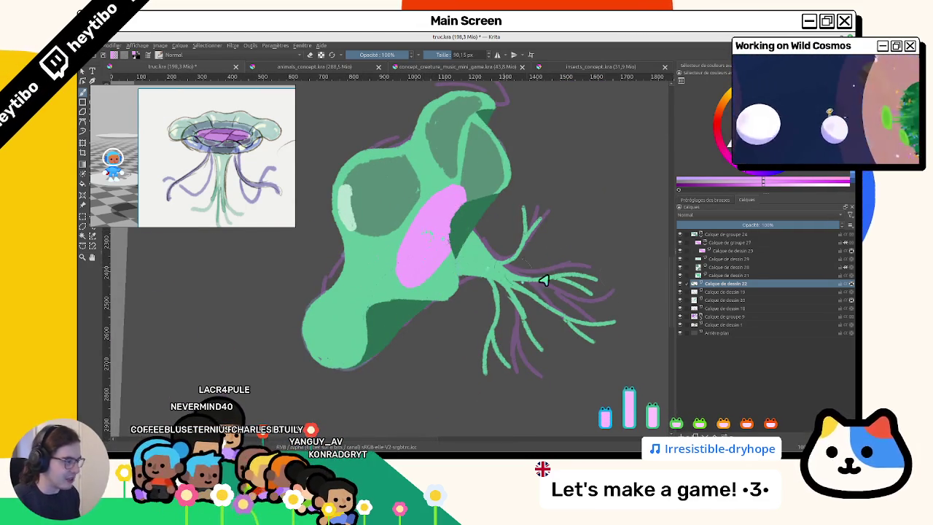
click(726, 307)
click(713, 275)
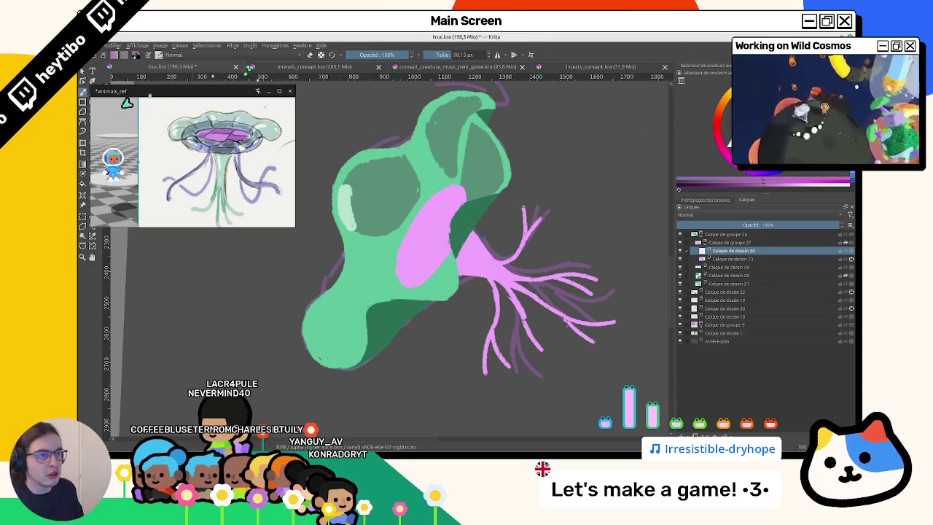
Move the jellyfish reference right and fill the pink ellipse's centre with violet.
drag(135, 91, 247, 96)
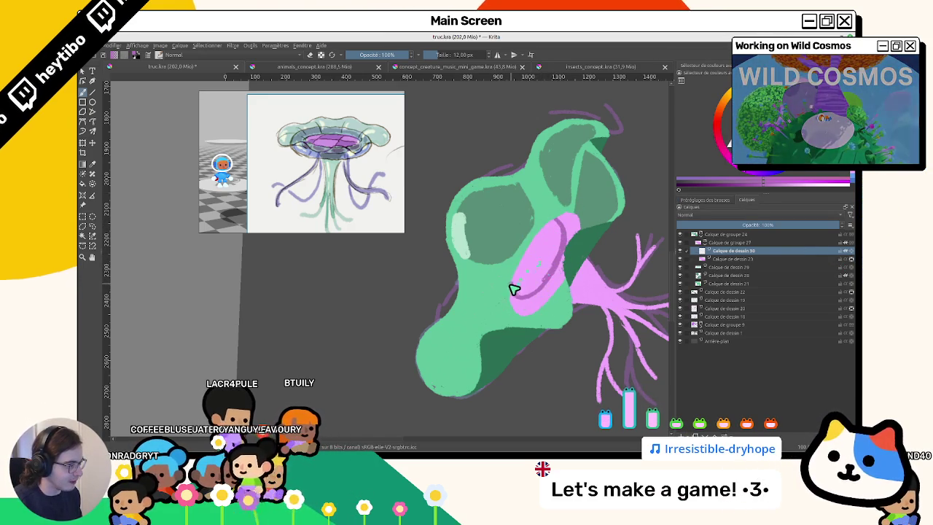
click(543, 247)
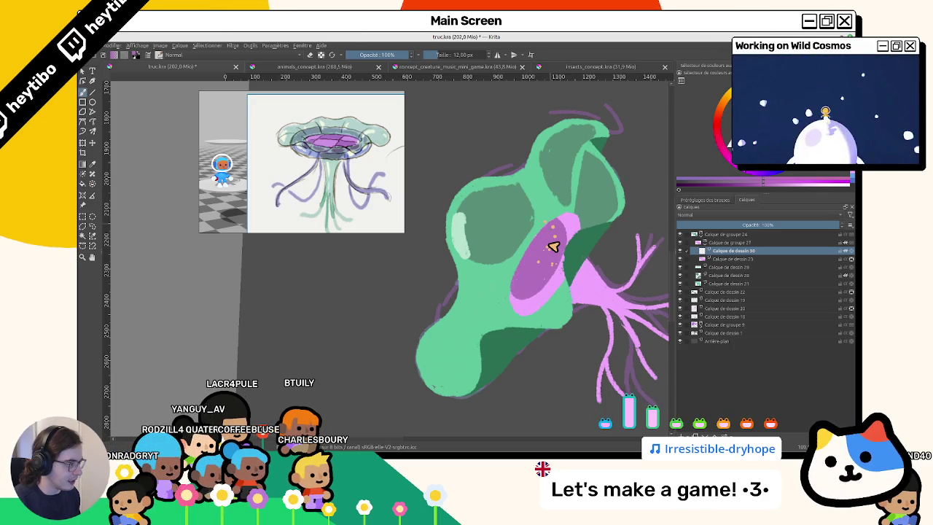
click(839, 260)
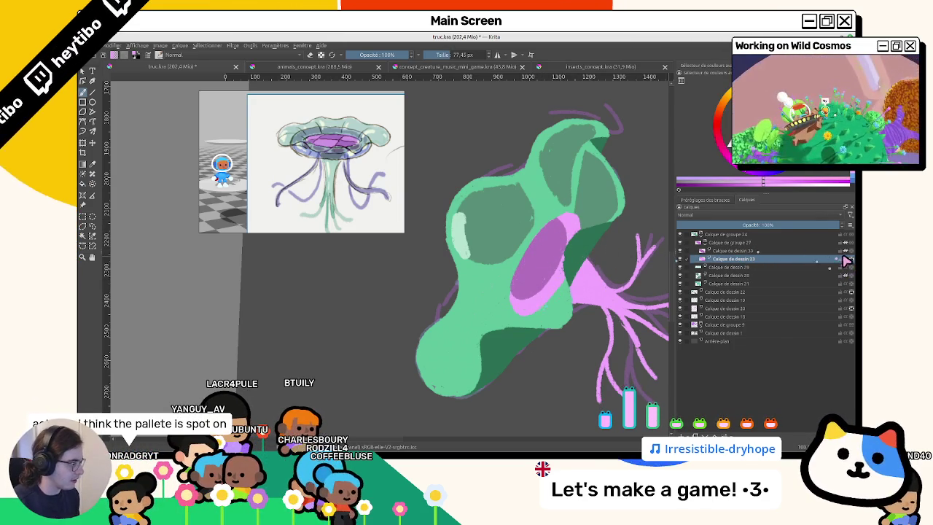
Paint pink over the purple oval on Calque de dessin 30, comparing with undo and redo.
drag(603, 297, 527, 298)
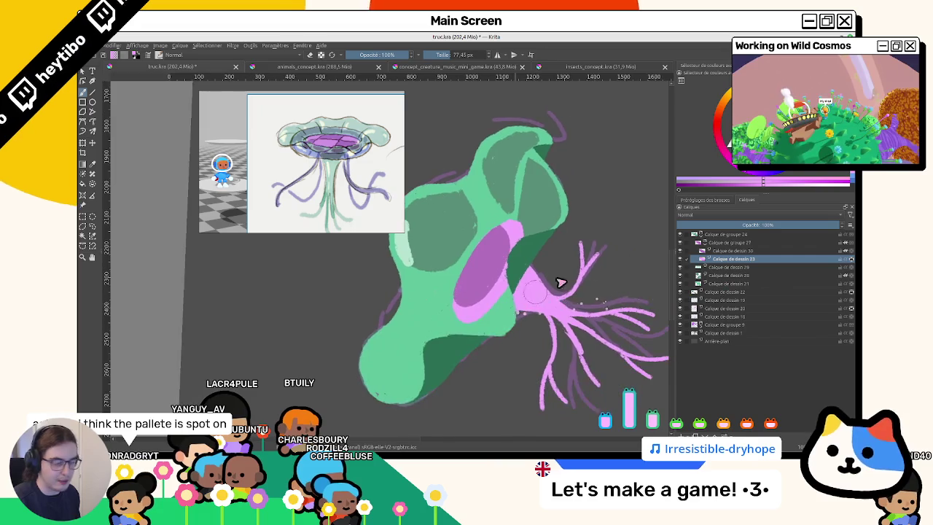
click(741, 250)
mouse_move(468, 291)
mouse_down()
mouse_move(475, 306)
mouse_move(510, 240)
mouse_up()
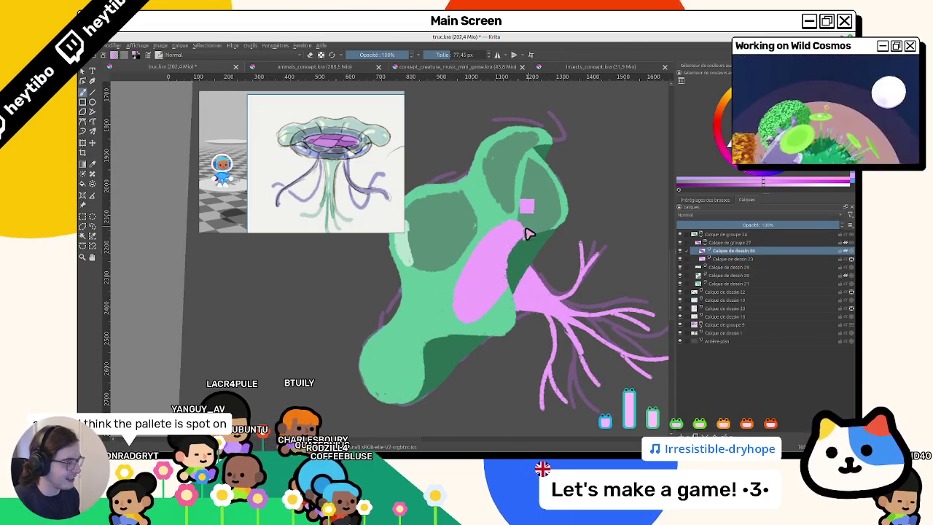
key(ctrl+z)
click(845, 259)
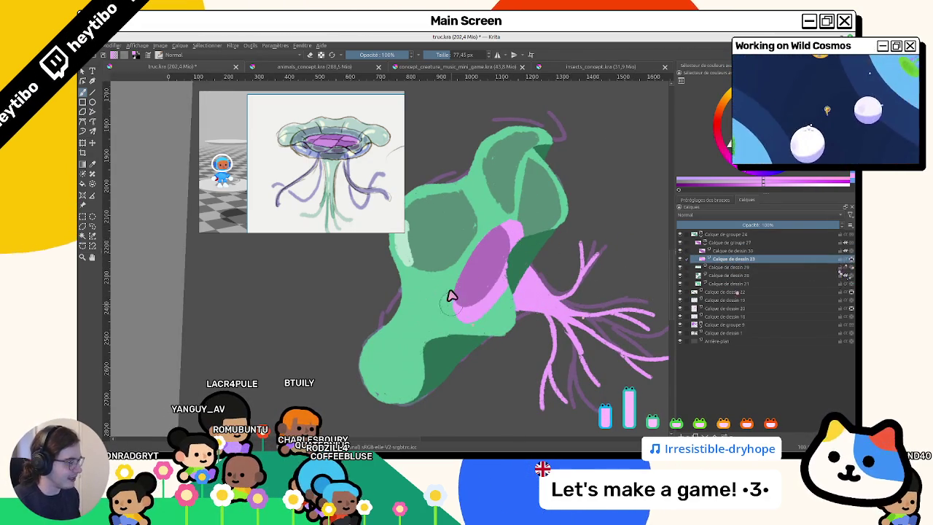
click(845, 250)
mouse_move(473, 299)
mouse_down()
mouse_move(510, 233)
mouse_move(499, 268)
mouse_up()
key(ctrl+z)
key(ctrl+shift+z)
click(729, 259)
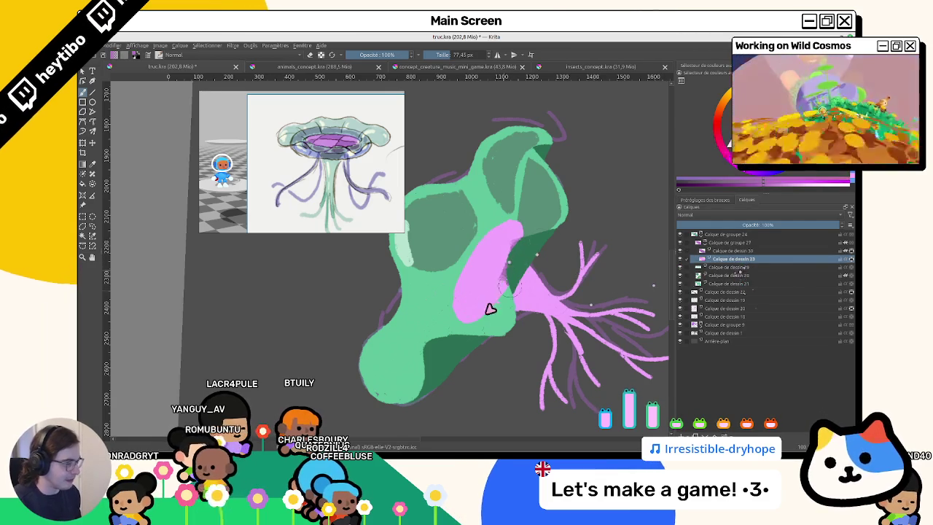
Turn the view upright again and select the Calque de dessin 21 layer.
mouse_move(448, 312)
mouse_down()
mouse_move(416, 204)
mouse_move(523, 350)
mouse_move(466, 370)
mouse_move(392, 253)
mouse_move(323, 110)
mouse_up()
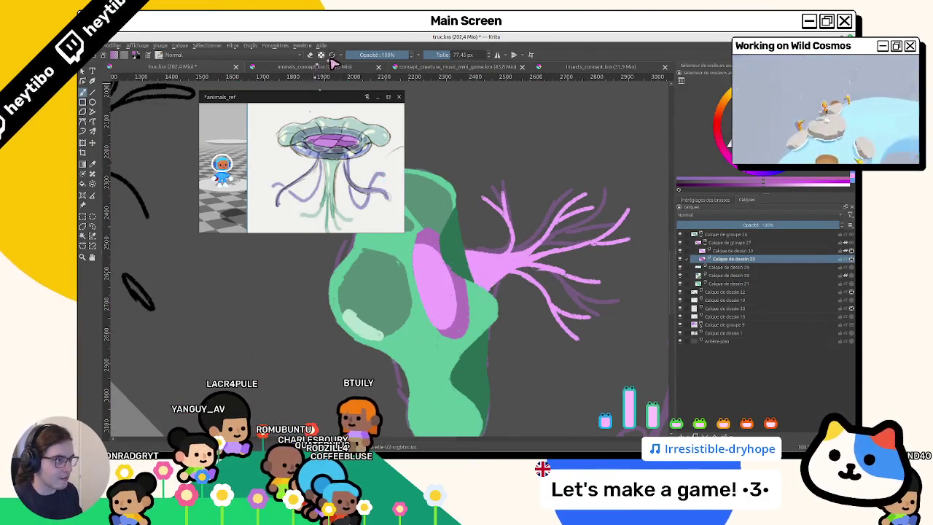
key(5)
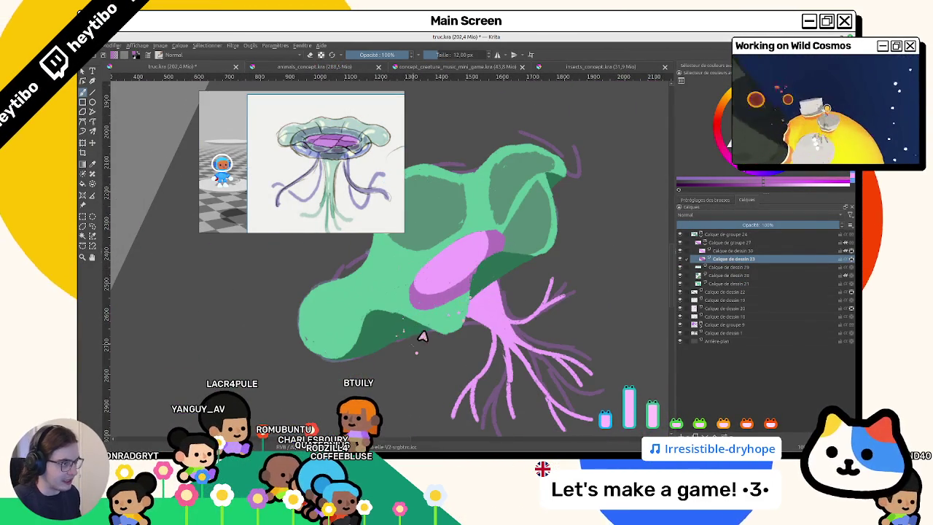
drag(481, 304, 651, 250)
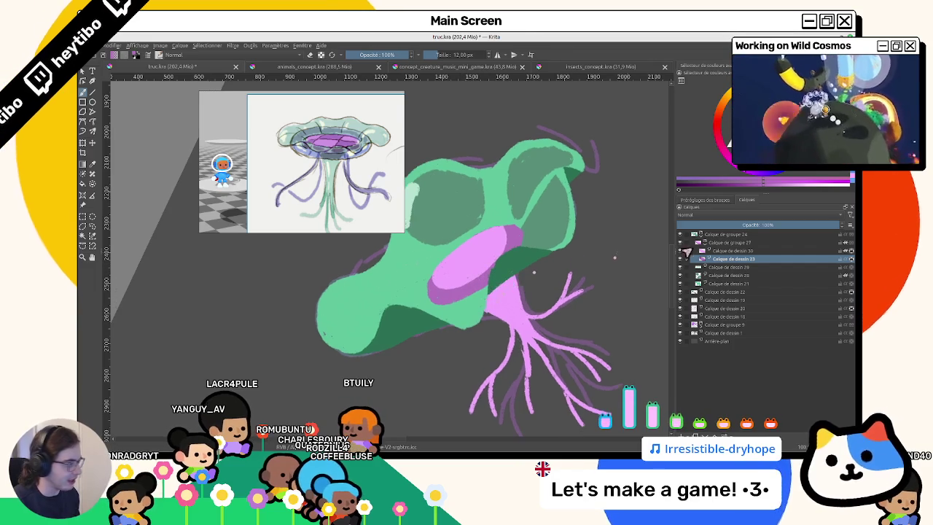
click(700, 283)
mouse_move(624, 306)
mouse_down()
mouse_move(462, 327)
mouse_move(437, 291)
mouse_up()
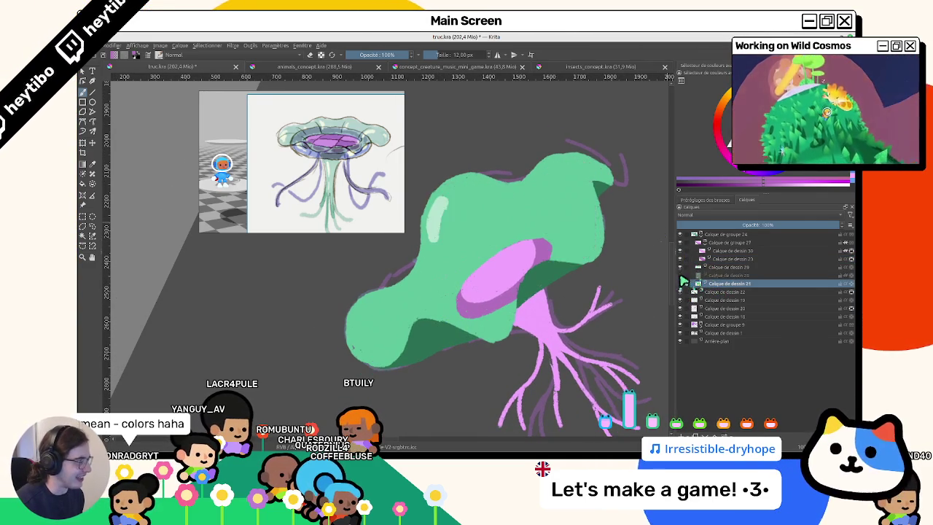
On Calque de dessin 28, undo a stray dab and rotate the canvas until the creature stands upright.
click(702, 276)
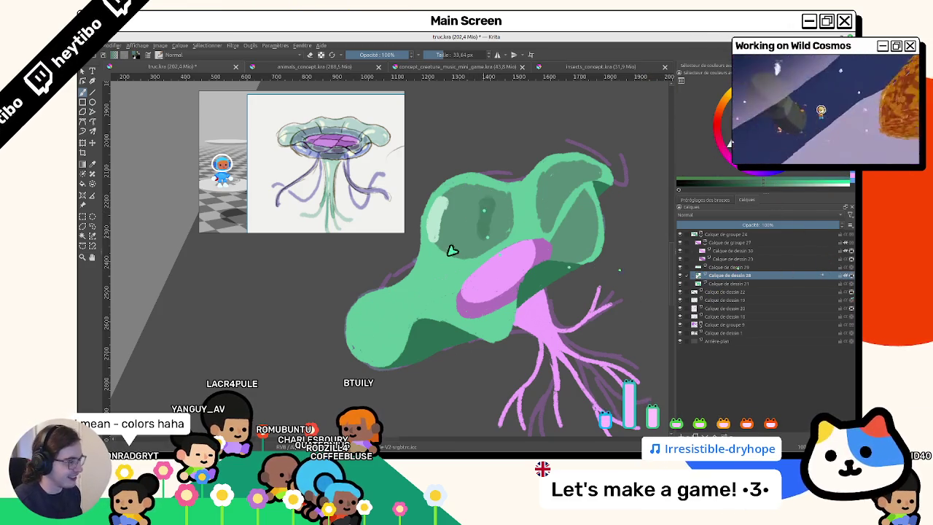
click(498, 177)
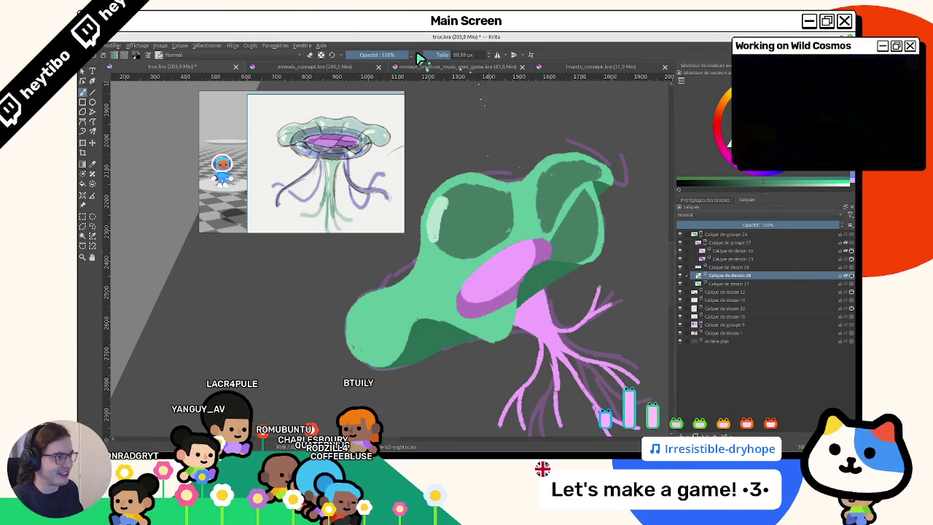
key(ctrl+z)
key(4)
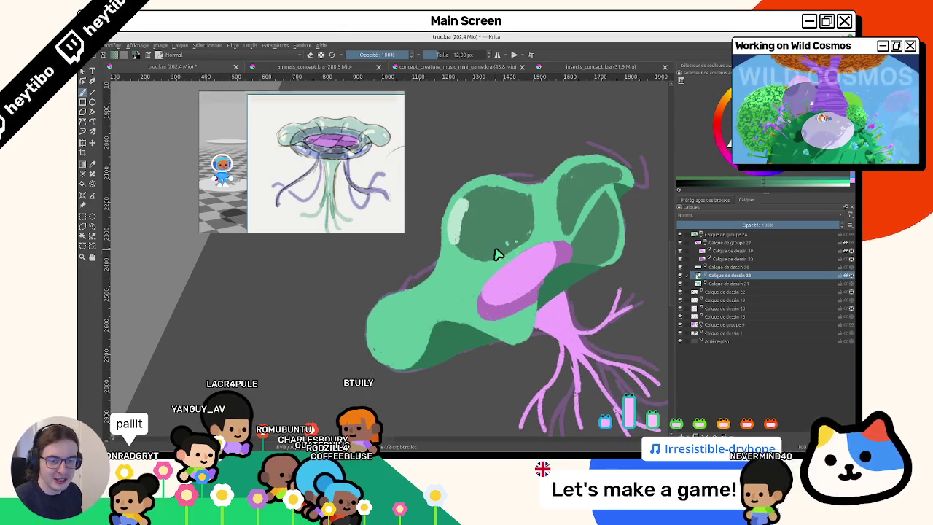
key(4)
key(4)
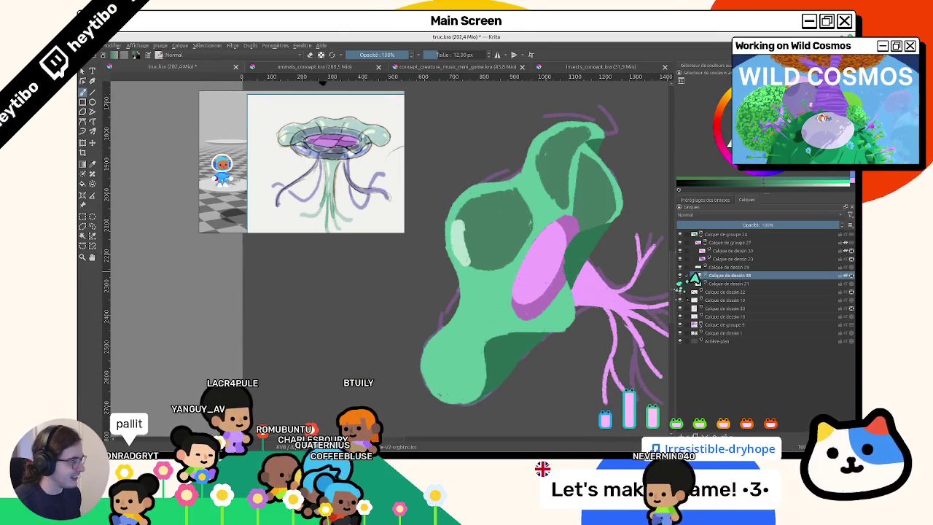
click(845, 276)
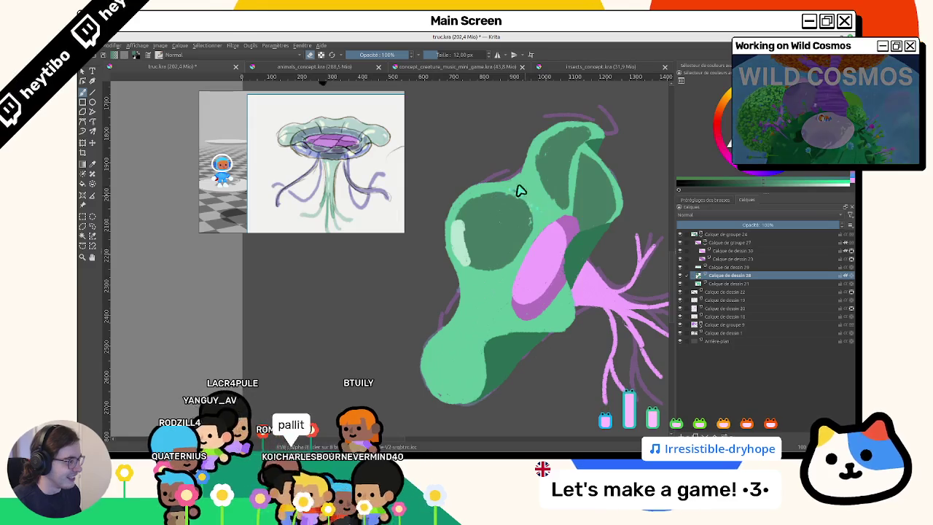
mouse_move(541, 172)
mouse_down()
mouse_move(537, 264)
mouse_move(527, 229)
mouse_move(496, 197)
mouse_up()
scroll(537, 267, up, 2)
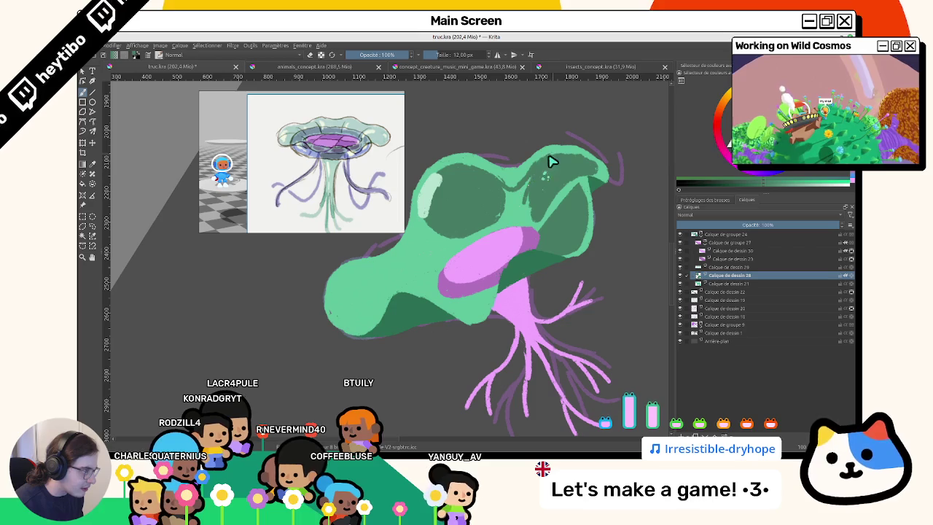
mouse_move(535, 153)
mouse_down()
mouse_move(477, 194)
mouse_move(475, 210)
mouse_up()
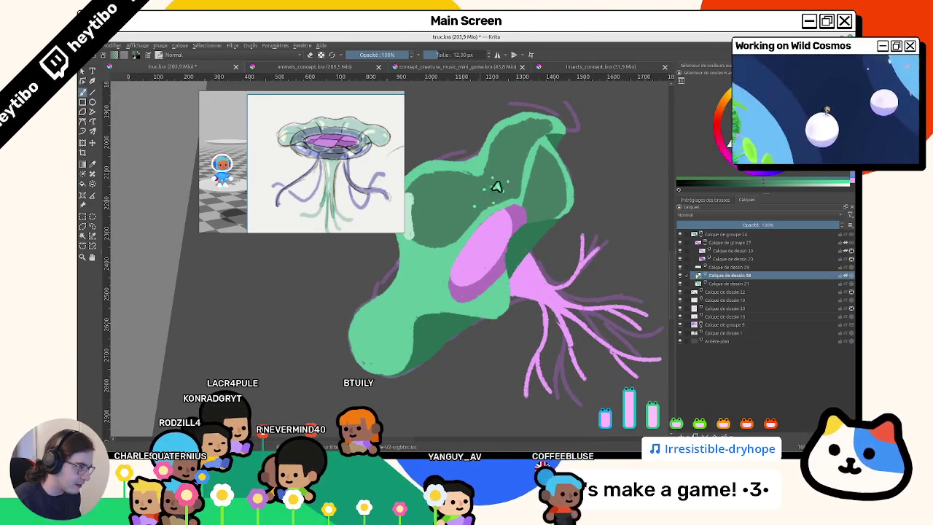
mouse_move(462, 181)
mouse_down()
mouse_move(454, 137)
mouse_move(508, 264)
mouse_move(470, 260)
mouse_up()
Shade the cap's lower-left curve and lower lobe with dark green using brush strokes and a fill.
drag(475, 320, 486, 361)
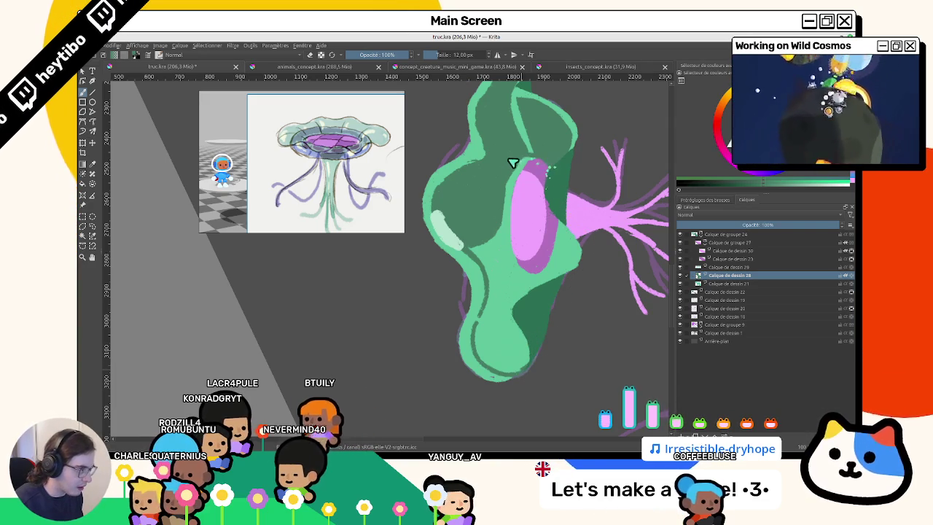
key(f)
click(489, 331)
mouse_move(478, 315)
mouse_down()
mouse_move(437, 350)
mouse_move(467, 287)
mouse_up()
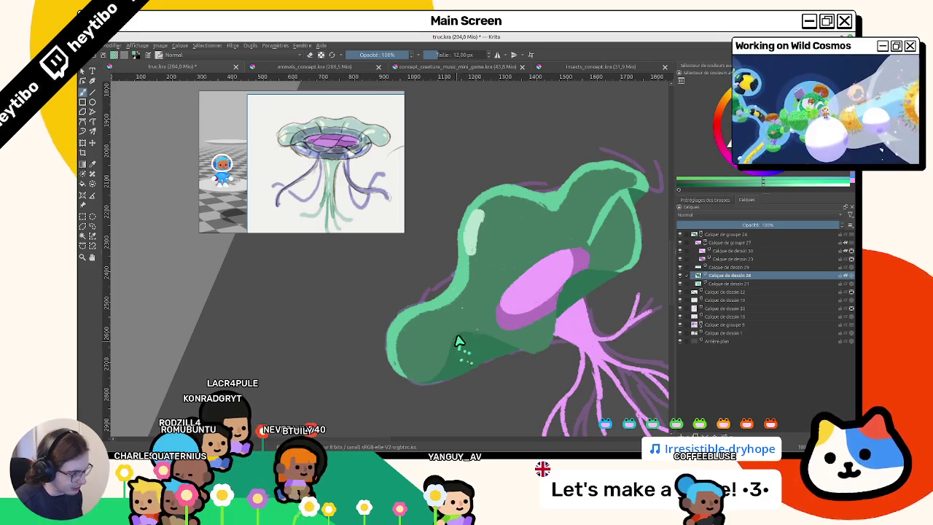
drag(474, 333, 519, 280)
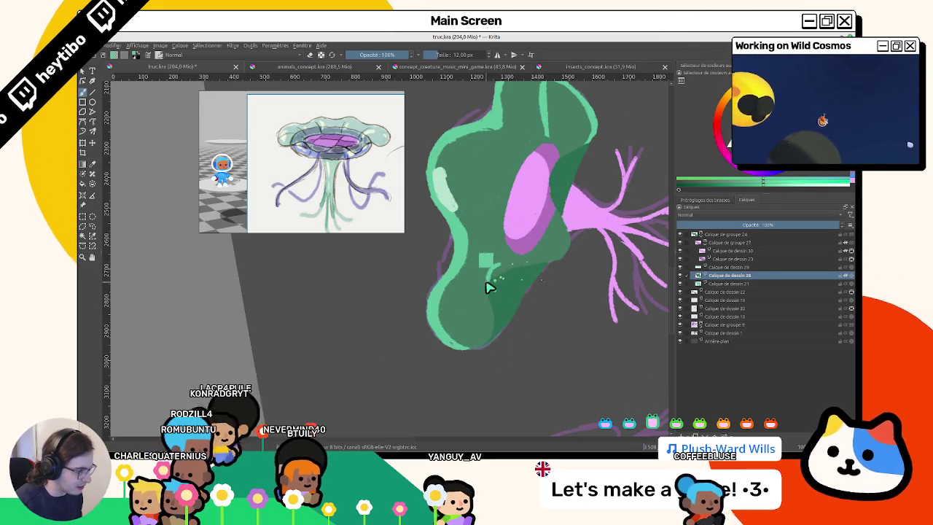
drag(530, 263, 573, 233)
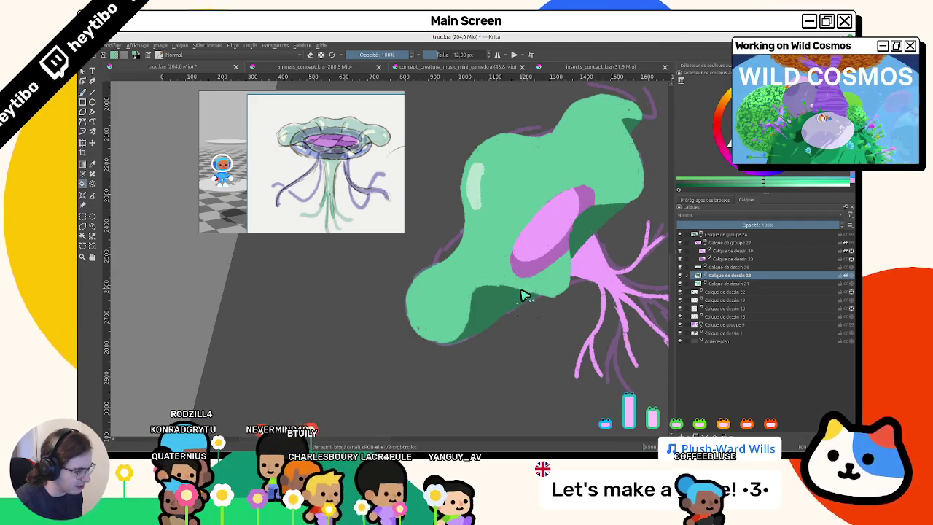
drag(529, 296, 491, 292)
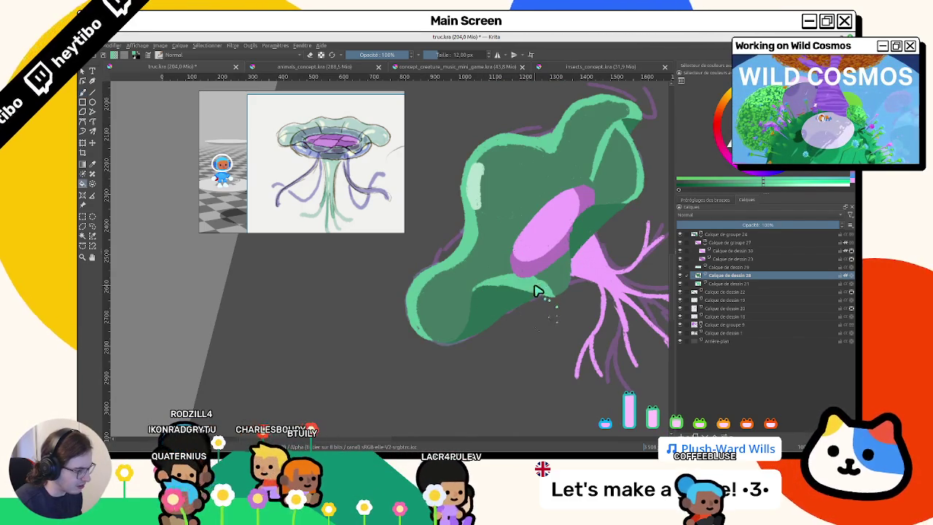
mouse_move(552, 289)
mouse_down()
mouse_move(492, 200)
mouse_move(473, 255)
mouse_up()
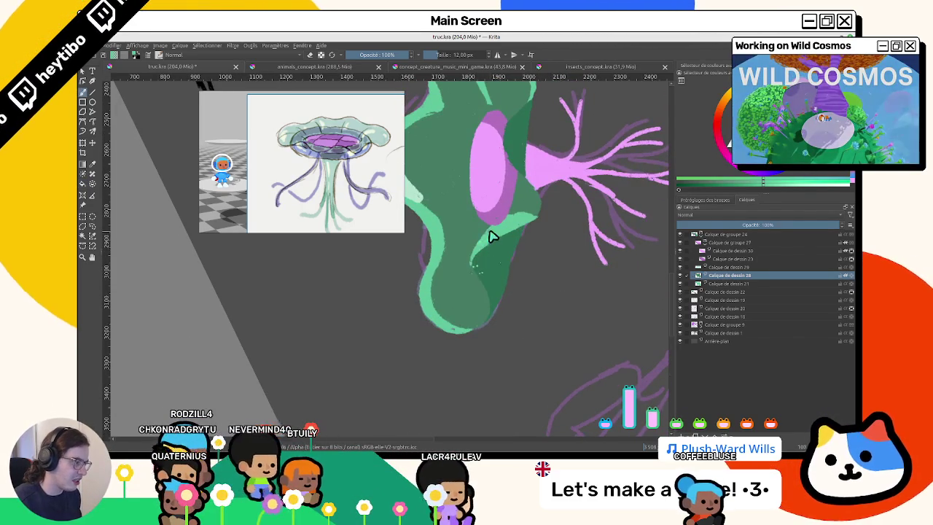
Pick a brighter green and dot light-green highlights onto the cap.
ctrl+click(475, 271)
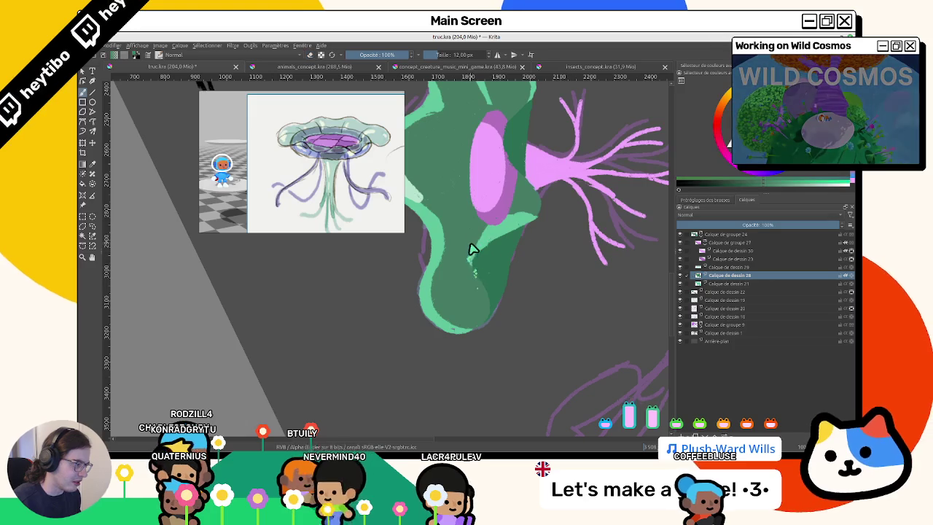
ctrl+click(478, 255)
mouse_move(479, 254)
mouse_down()
mouse_move(467, 234)
mouse_move(489, 276)
mouse_move(483, 265)
mouse_up()
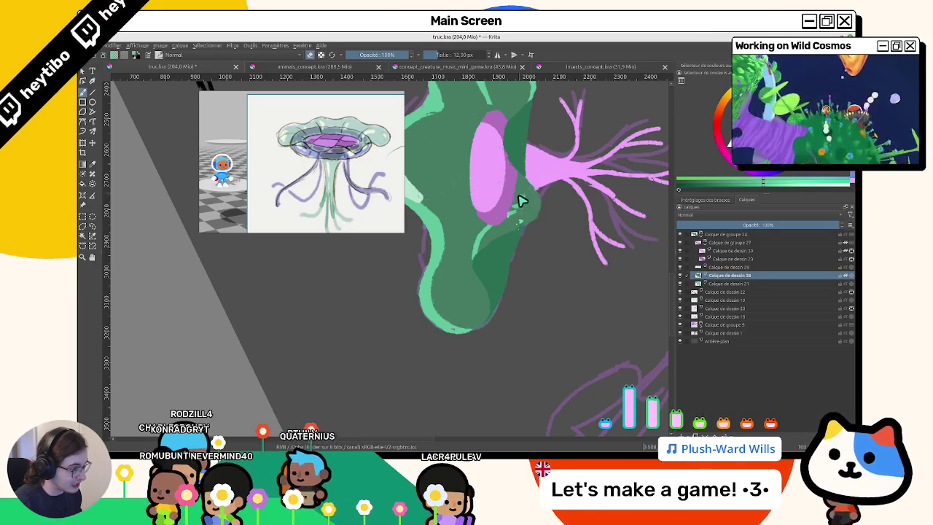
drag(519, 215, 519, 252)
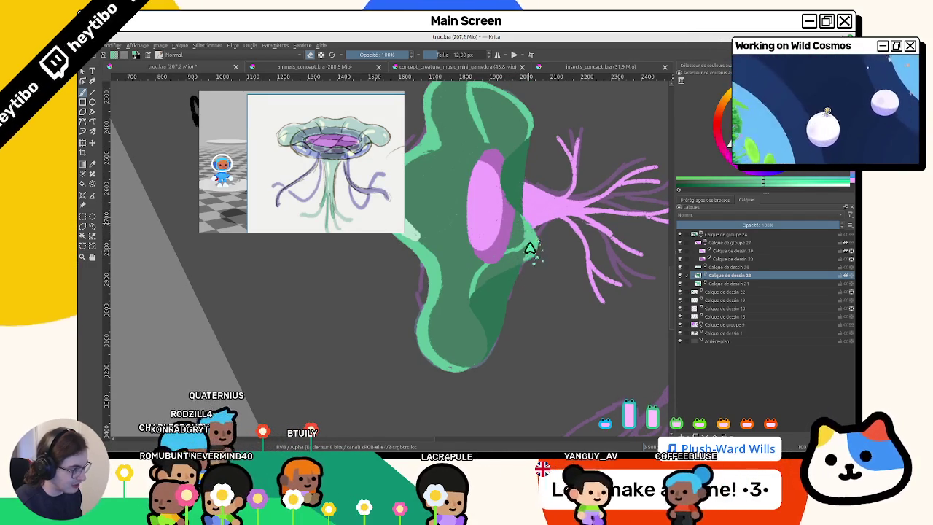
drag(527, 258, 515, 270)
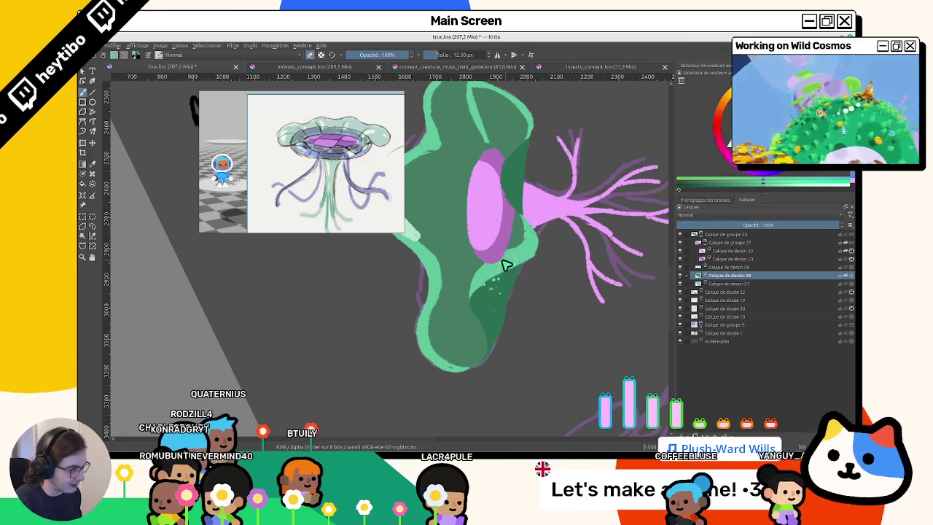
Also select the underlying green layer and try covering stray light marks with dark green, then undo.
click(847, 282)
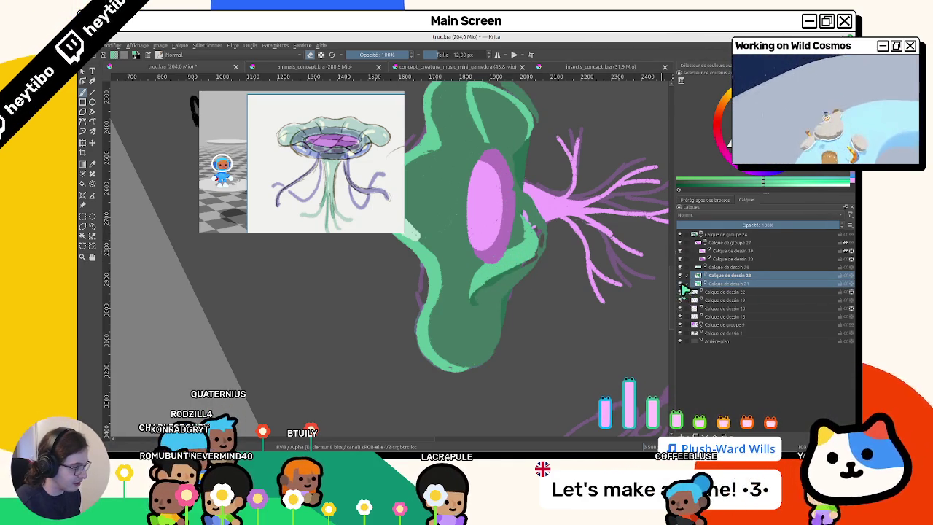
click(681, 284)
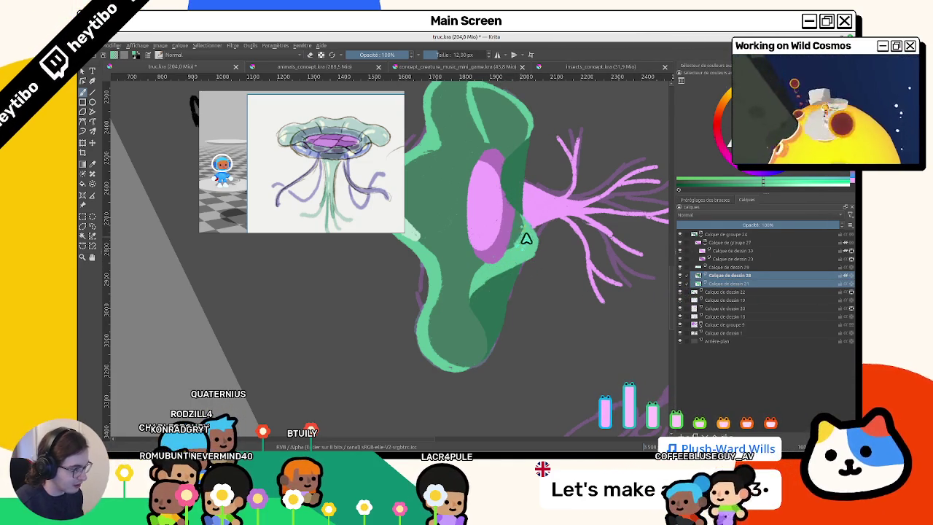
scroll(520, 237, down, 3)
scroll(483, 234, up, 3)
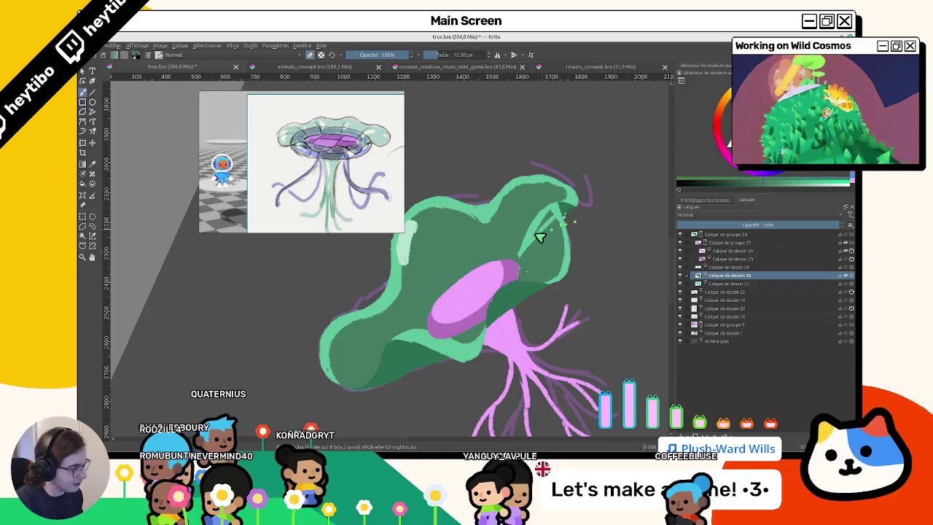
drag(548, 219, 525, 244)
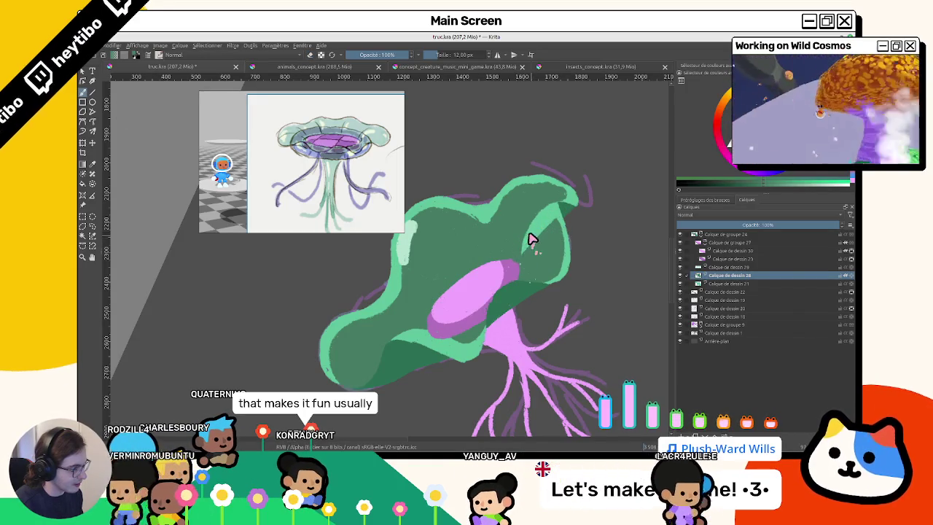
key(ctrl+z)
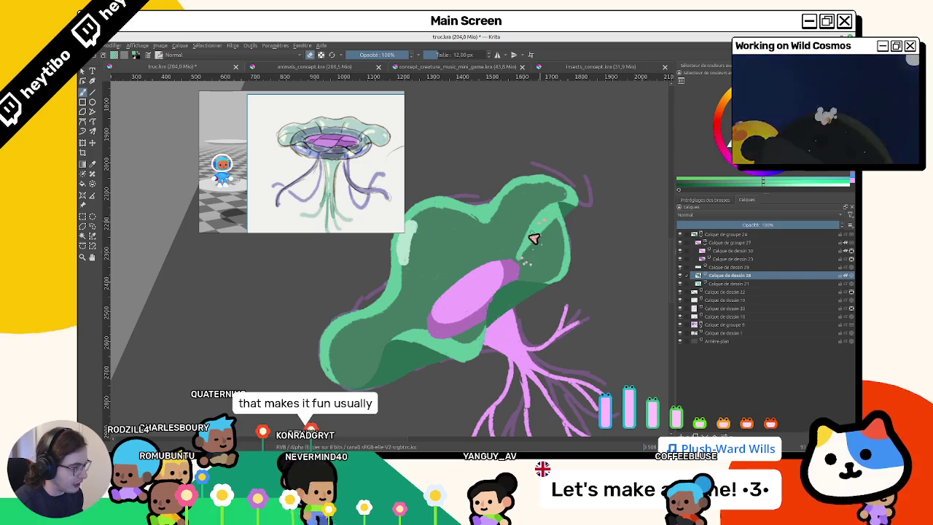
Pick a darker colour and rotate the canvas back so the mushroom stands upright.
ctrl+click(538, 247)
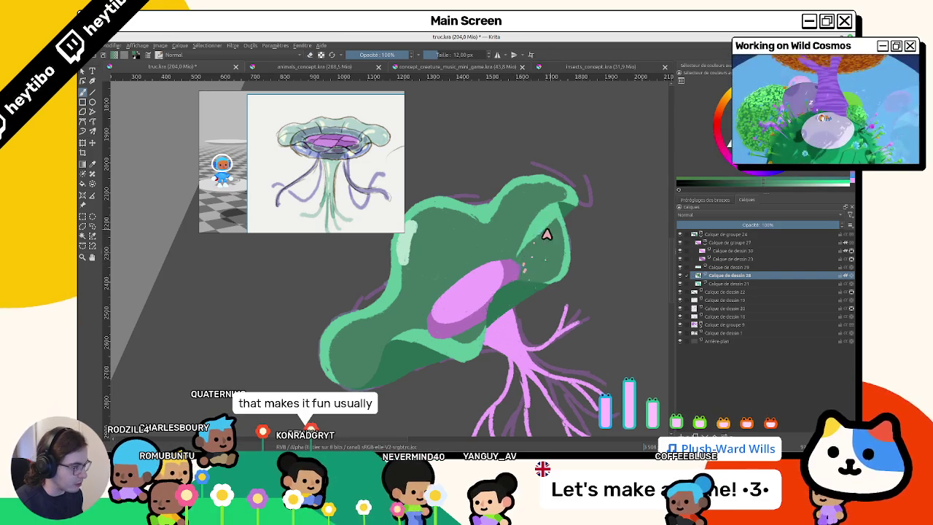
mouse_move(530, 246)
mouse_down()
mouse_move(438, 219)
mouse_move(561, 172)
mouse_move(532, 298)
mouse_move(500, 240)
mouse_up()
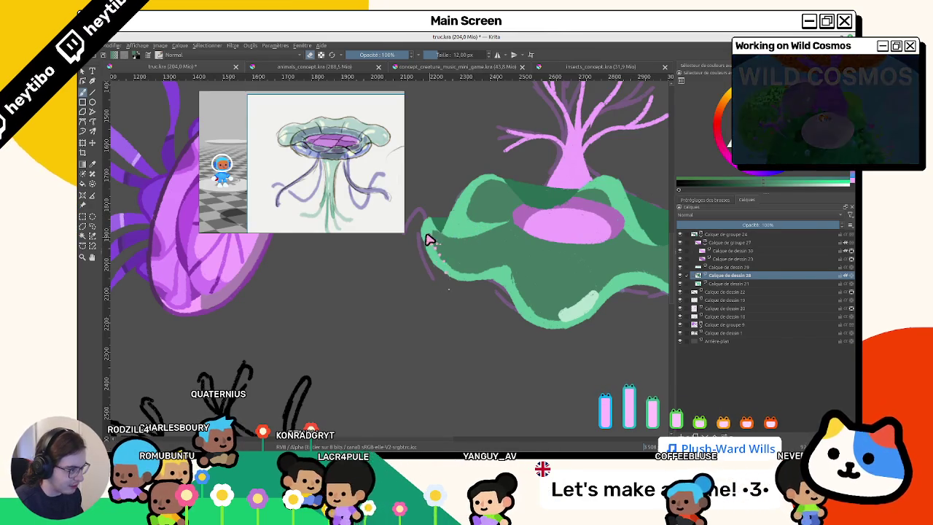
mouse_move(459, 262)
mouse_down()
mouse_move(554, 231)
mouse_move(521, 287)
mouse_move(481, 237)
mouse_move(460, 245)
mouse_move(487, 139)
mouse_move(585, 340)
mouse_move(476, 259)
mouse_move(462, 243)
mouse_move(474, 219)
mouse_up()
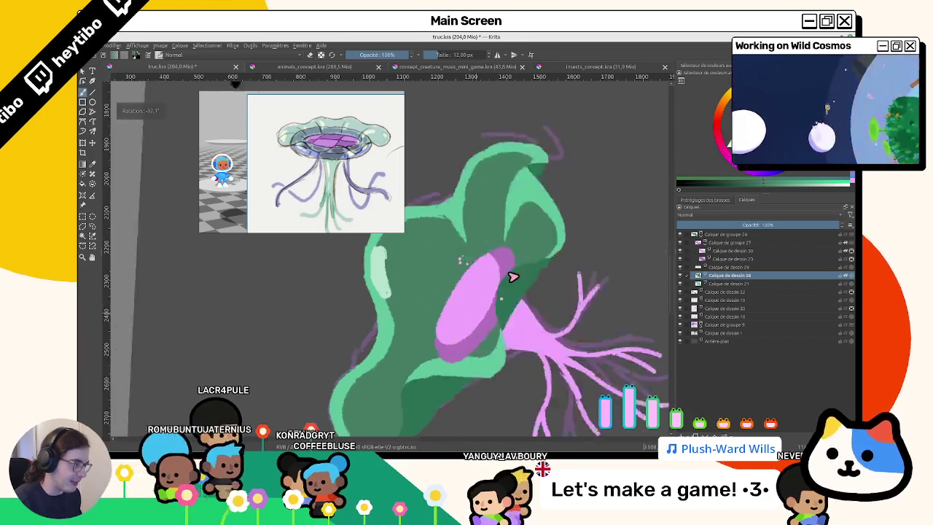
drag(500, 296, 427, 267)
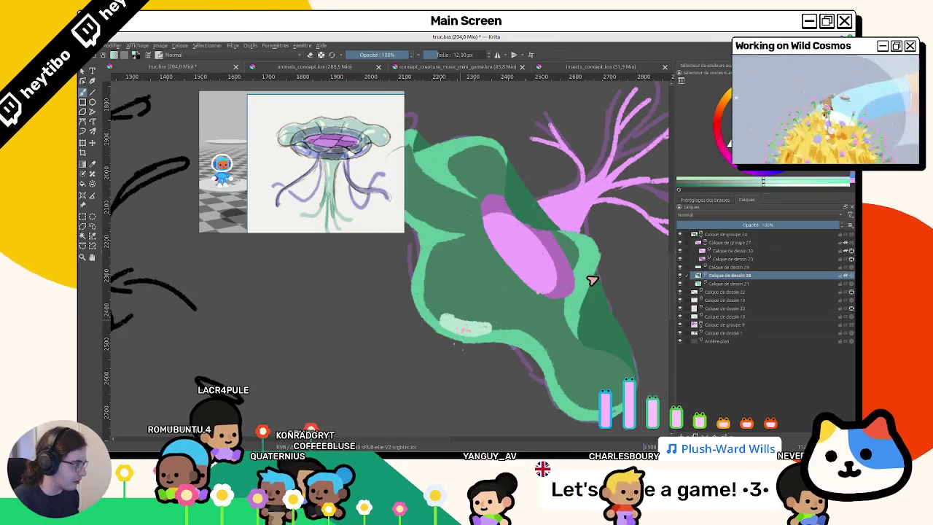
mouse_move(618, 331)
mouse_down()
mouse_move(462, 287)
mouse_move(431, 213)
mouse_up()
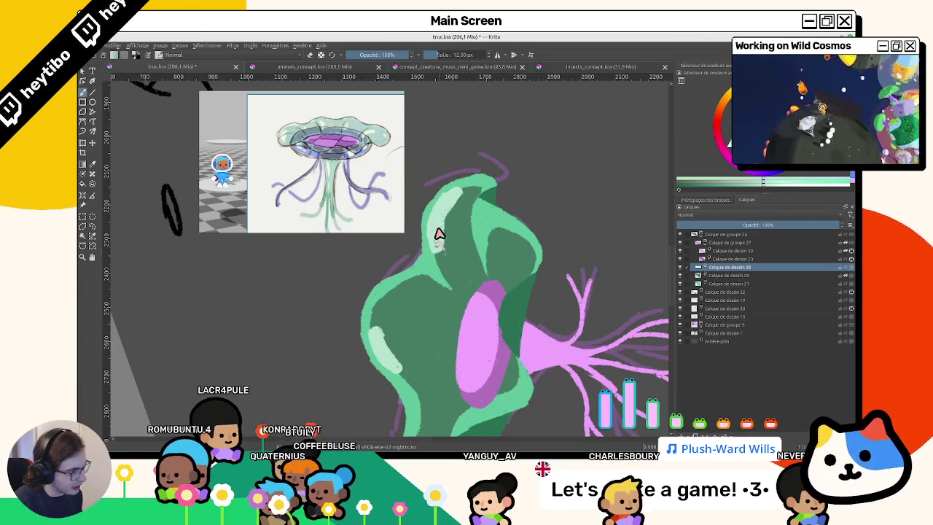
Brush light-green highlight strokes along the cap's upper-left edge.
drag(437, 234, 526, 326)
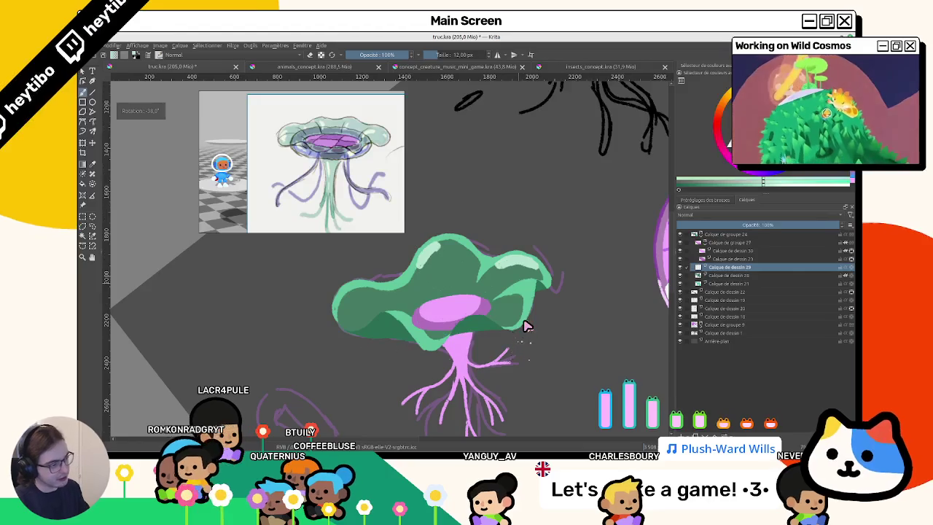
key(5)
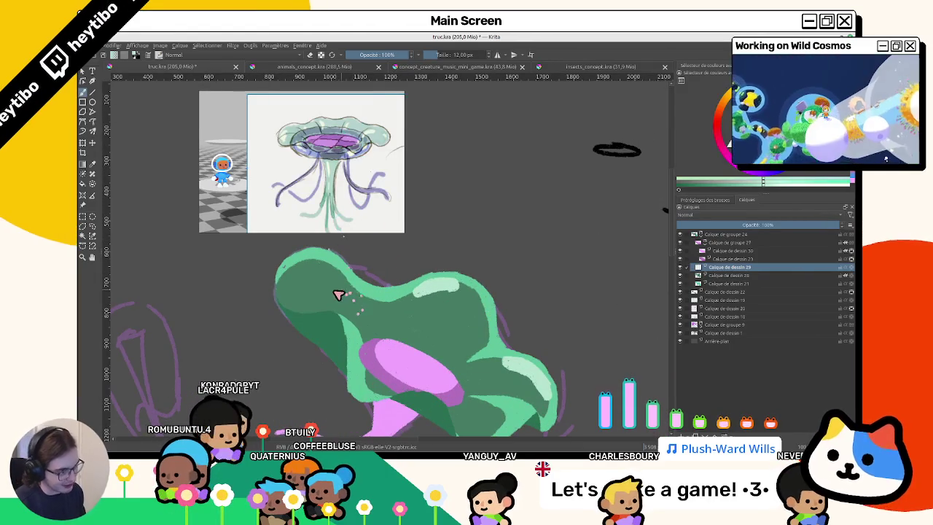
drag(292, 267, 295, 297)
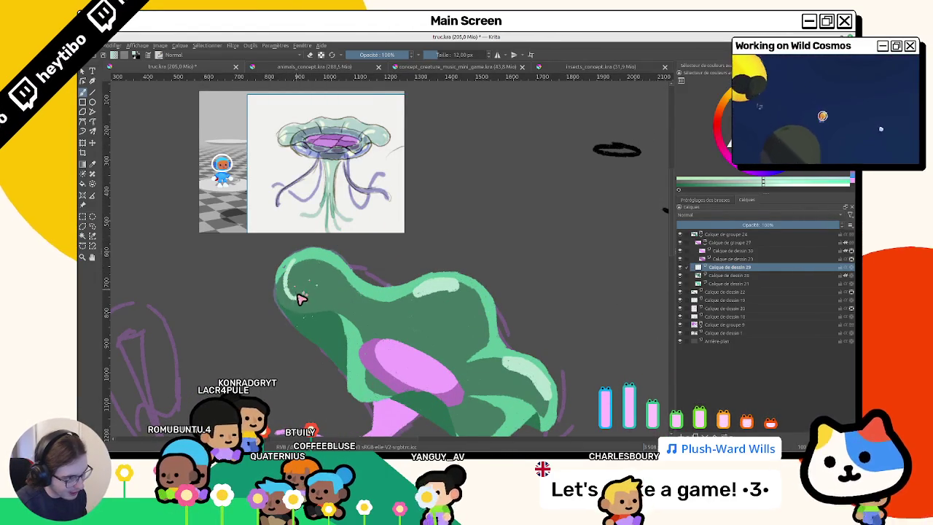
drag(298, 289, 305, 279)
Rotate and zoom around the lobe tip, reset the rotation with 5, and pan to the pink roots.
mouse_move(409, 327)
mouse_down()
mouse_move(520, 292)
mouse_move(386, 329)
mouse_move(428, 361)
mouse_up()
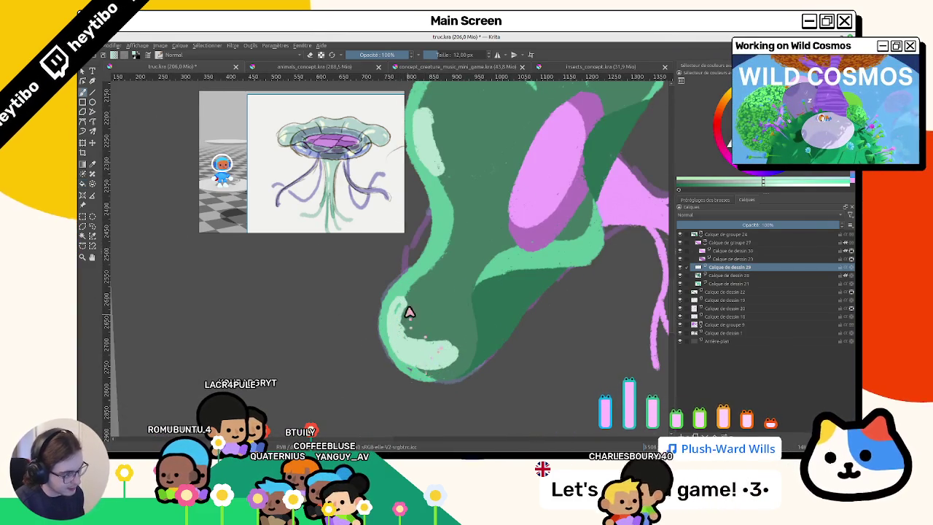
mouse_move(423, 323)
mouse_down()
mouse_move(468, 304)
mouse_move(486, 284)
mouse_up()
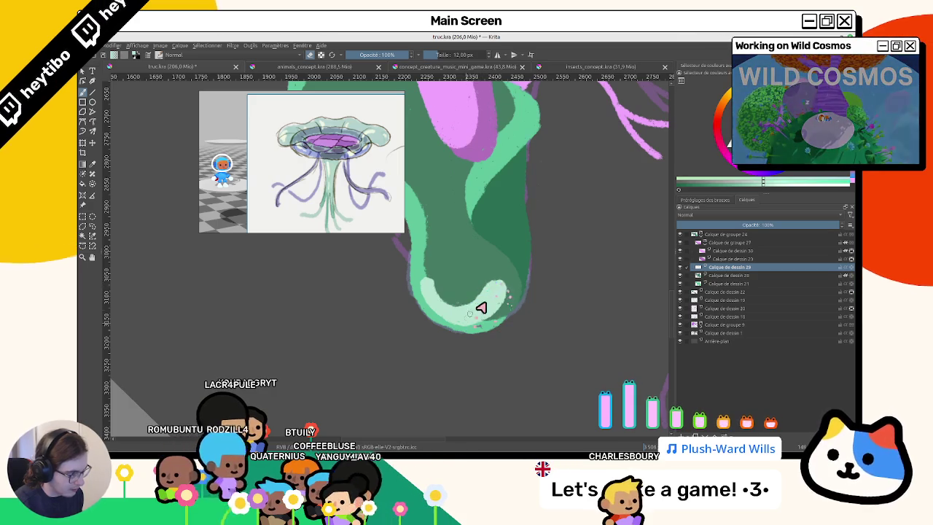
scroll(475, 312, down, 5)
drag(533, 323, 432, 297)
key(5)
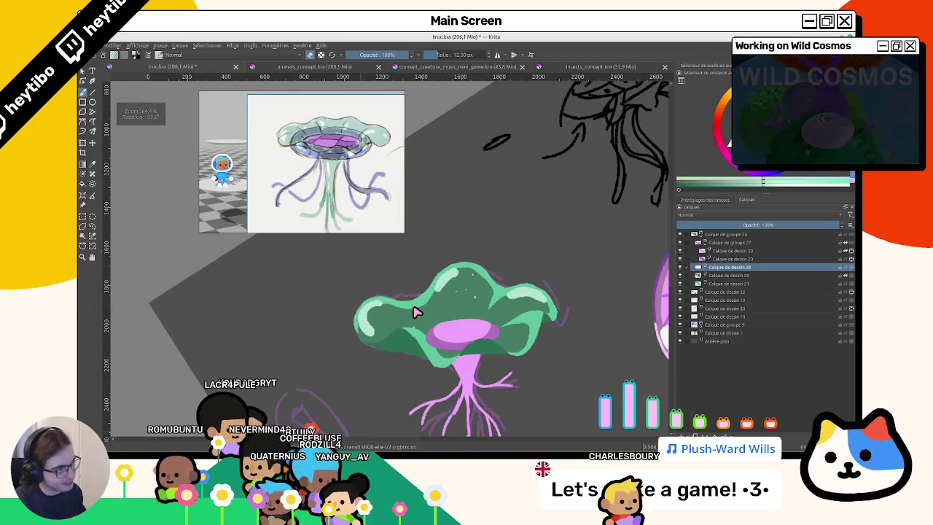
scroll(417, 312, up, 2)
scroll(343, 308, up, 1)
scroll(329, 309, up, 1)
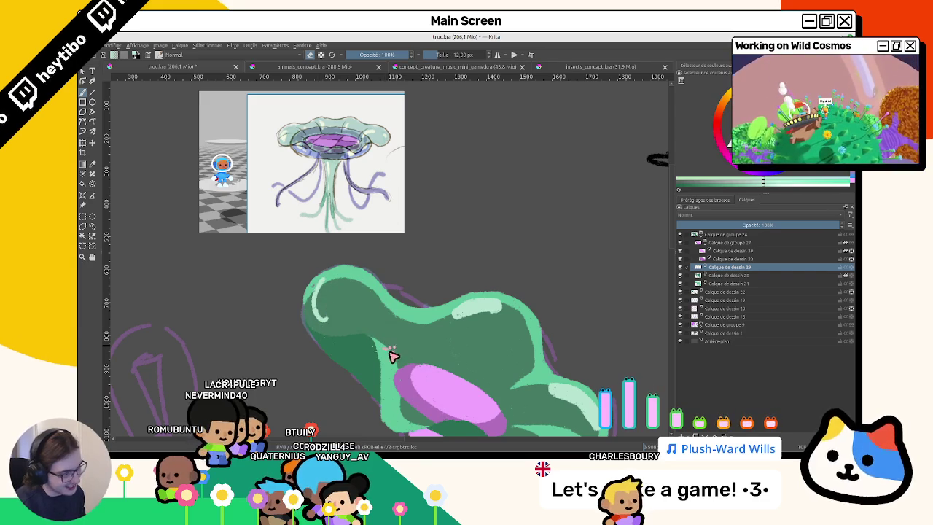
drag(437, 383, 493, 199)
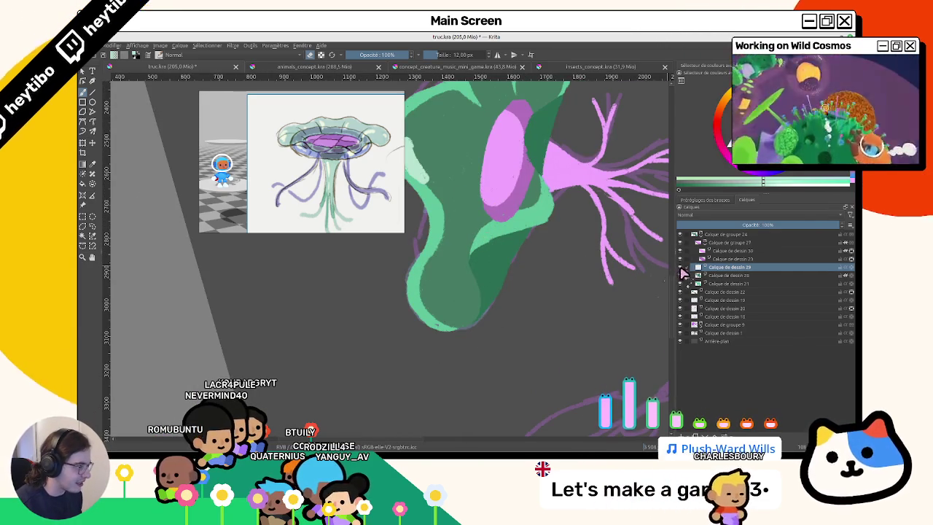
drag(602, 329, 588, 342)
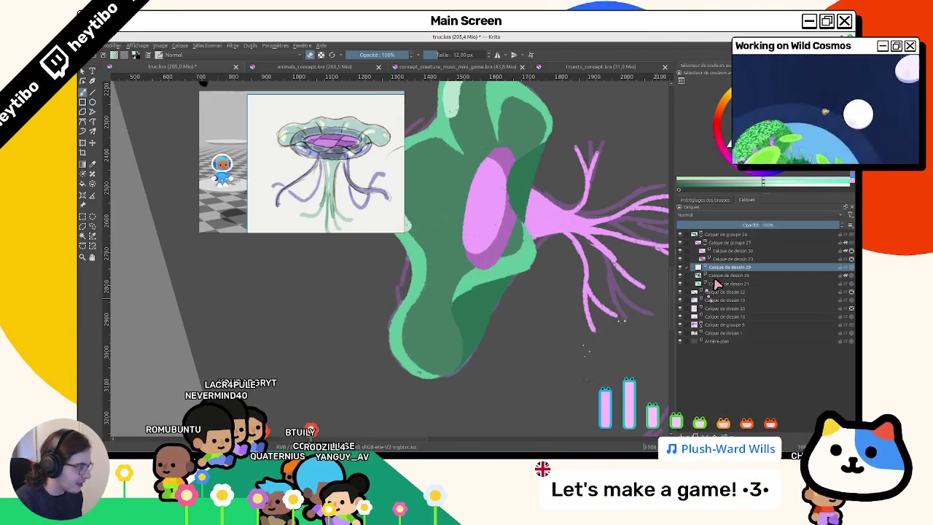
click(717, 284)
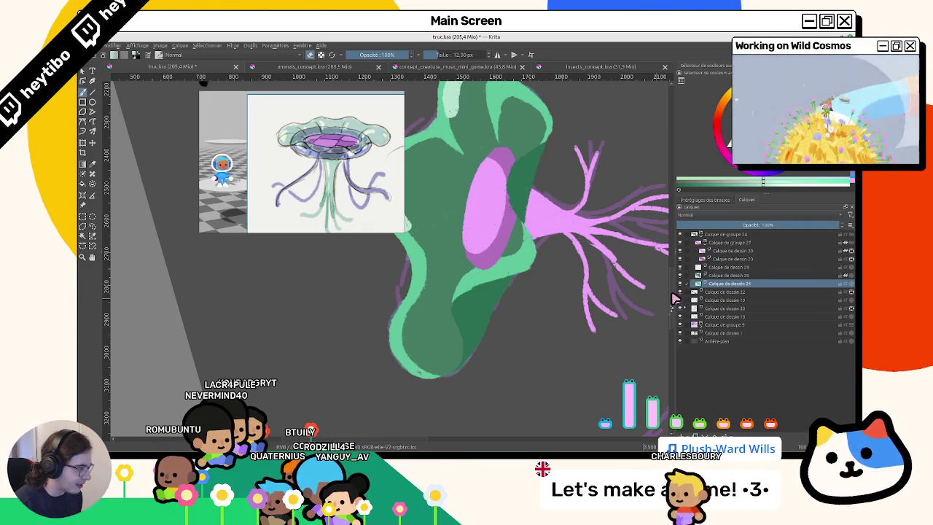
click(721, 259)
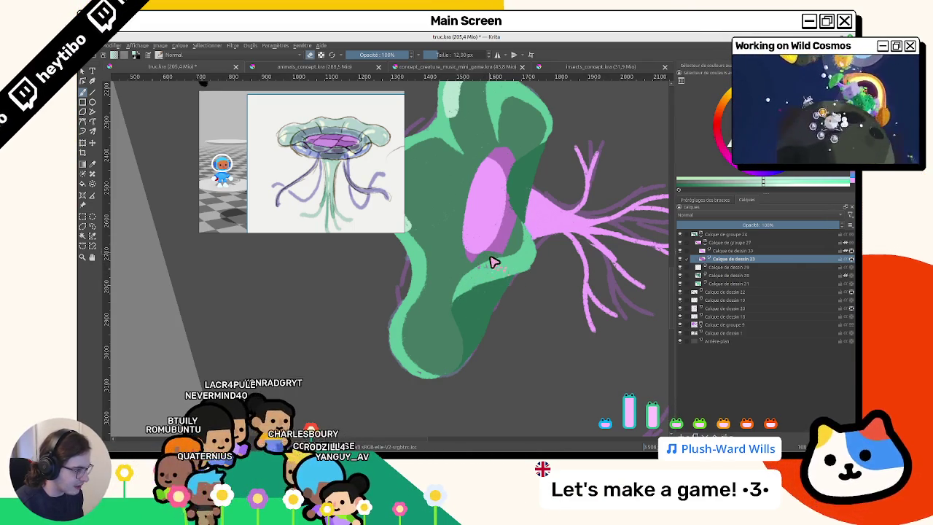
scroll(475, 294, down, 2)
scroll(403, 340, up, 2)
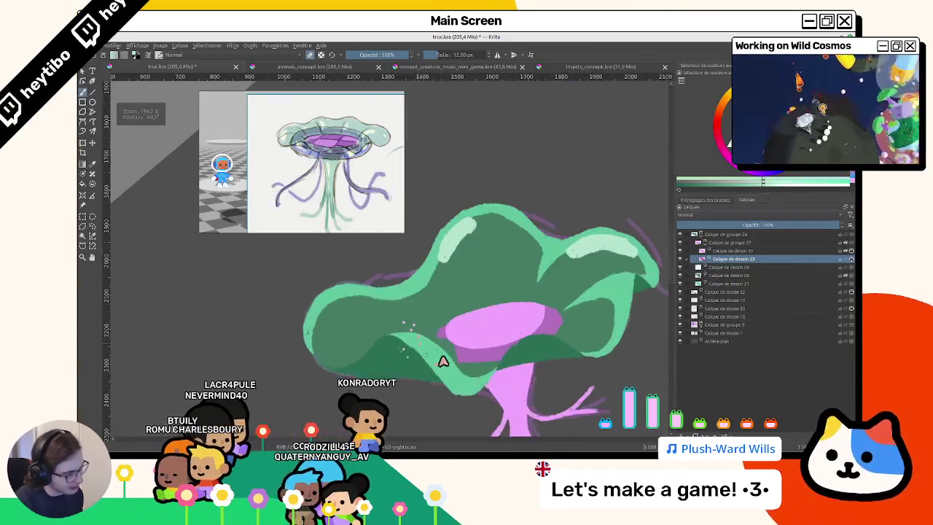
drag(433, 357, 500, 268)
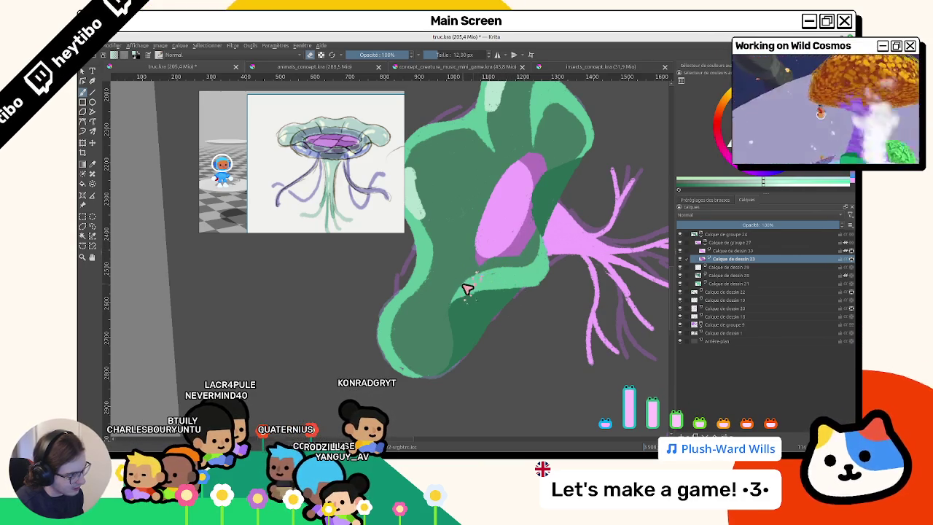
mouse_move(522, 262)
mouse_down()
mouse_move(462, 261)
mouse_move(525, 233)
mouse_move(447, 285)
mouse_move(511, 246)
mouse_move(444, 354)
mouse_move(506, 253)
mouse_move(532, 350)
mouse_up()
click(712, 276)
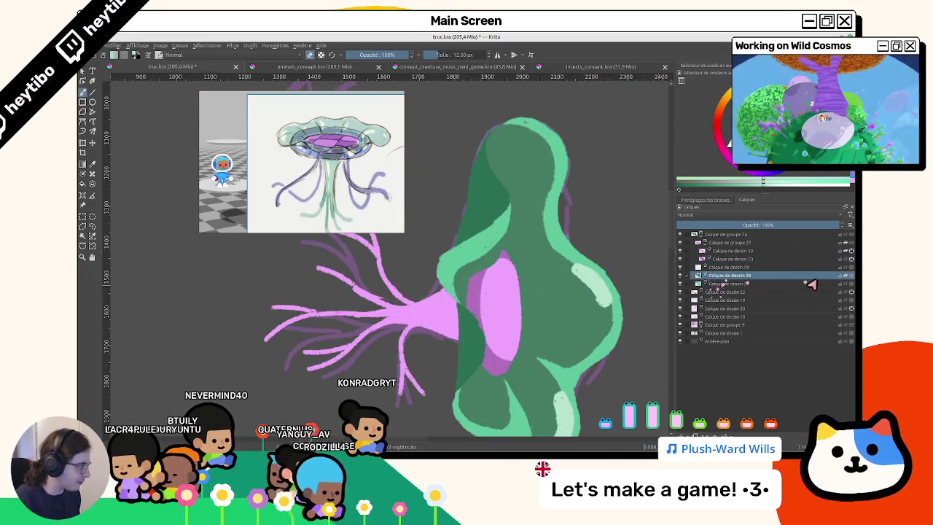
Toggle Calque de dessin 28's visibility twice to check the dark-green shading.
click(680, 276)
click(680, 275)
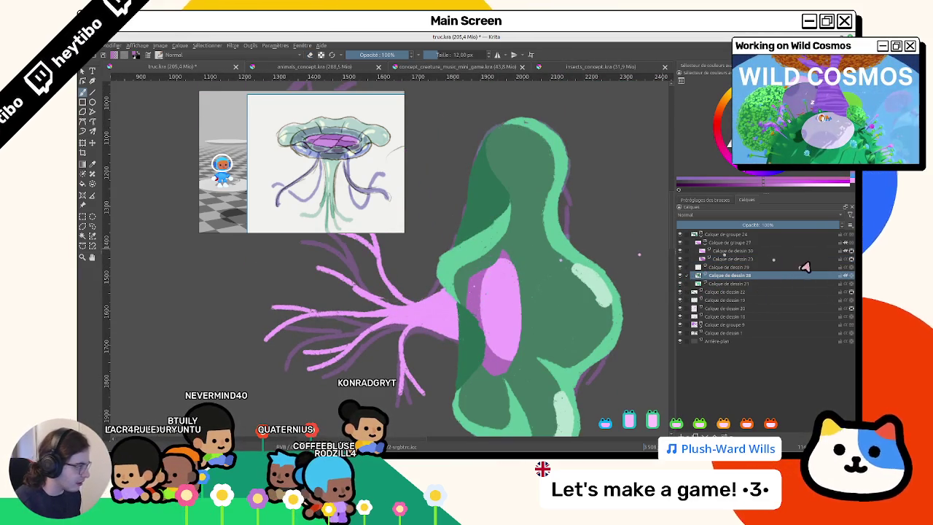
click(680, 275)
click(680, 275)
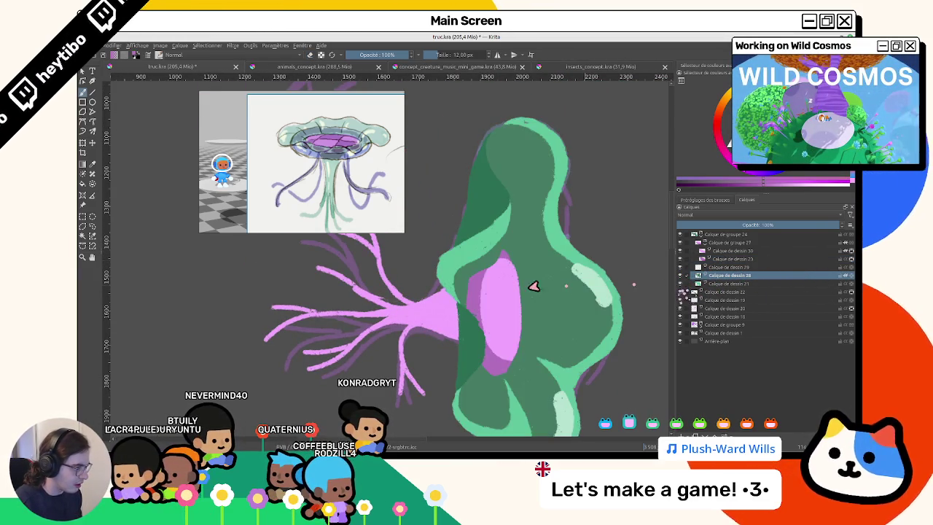
scroll(451, 257, up, 3)
Sample the cap's light green and paint a stroke just above the pink underside.
ctrl+click(483, 180)
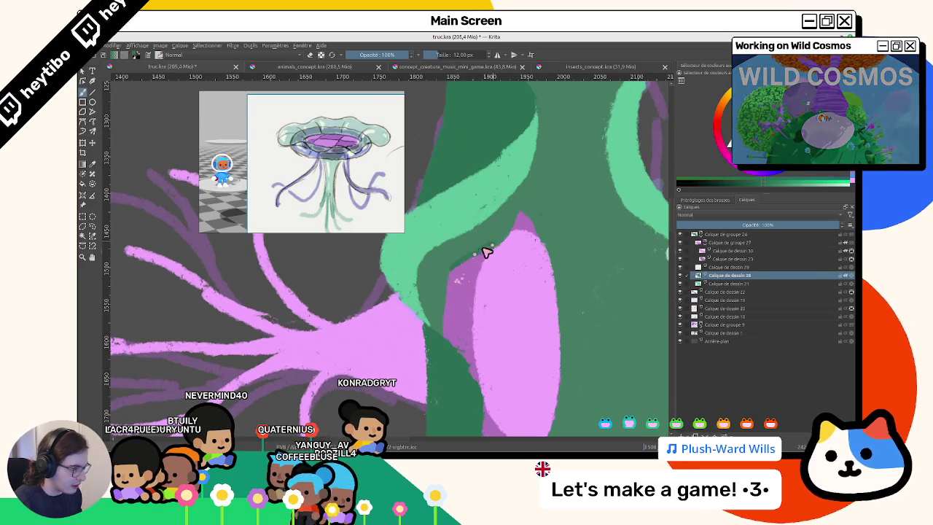
drag(500, 258, 515, 219)
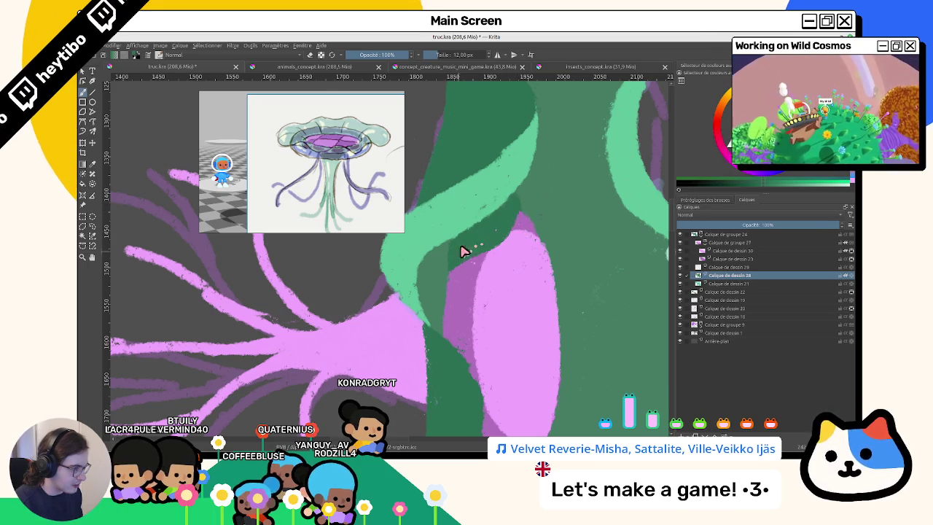
scroll(461, 255, down, 5)
drag(545, 308, 457, 244)
scroll(457, 245, up, 3)
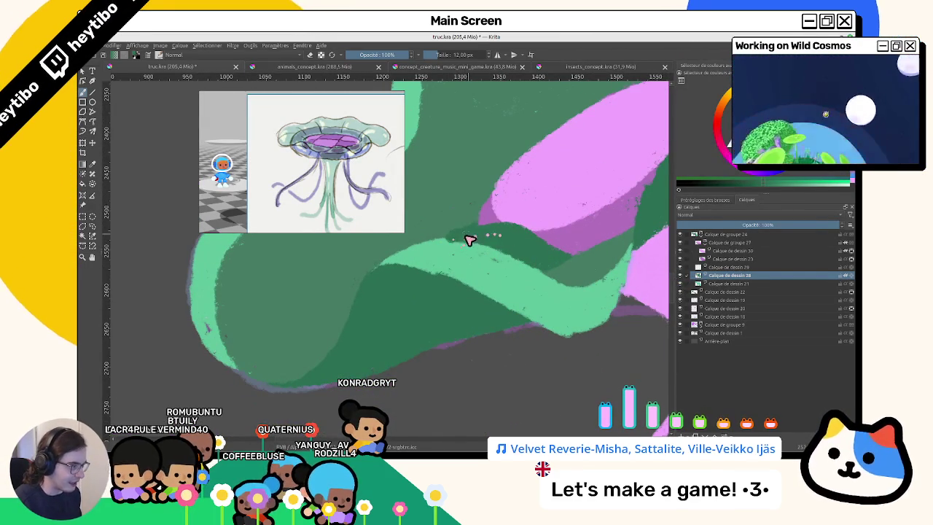
drag(529, 280, 454, 270)
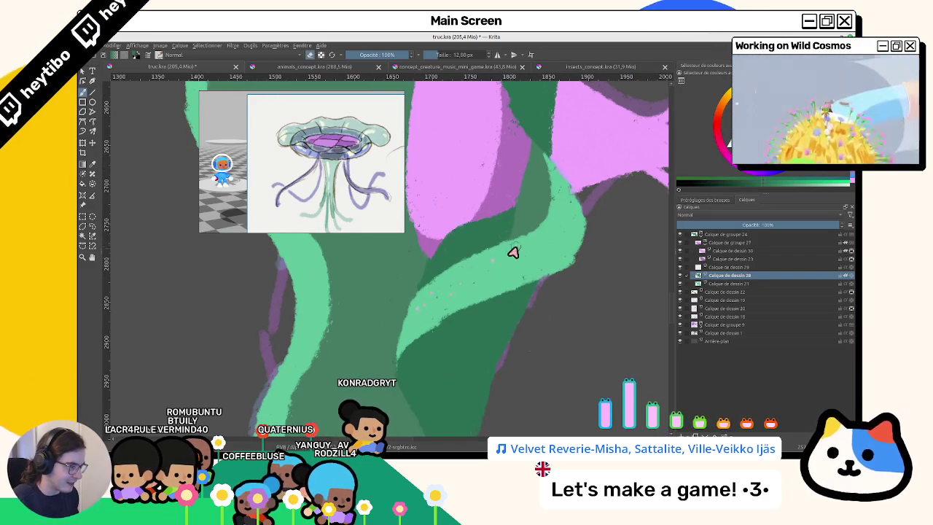
key(minus)
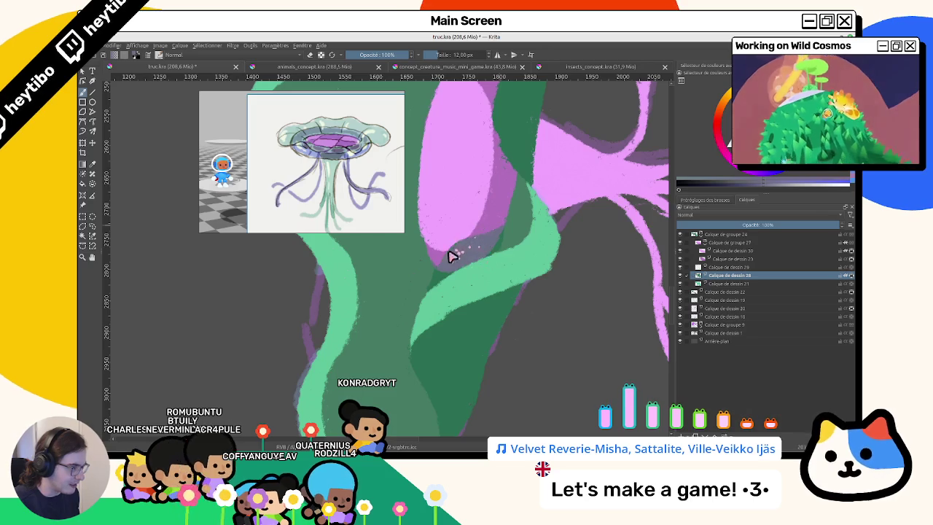
Make Calque de dessin 22 active and frame the pink underside.
scroll(449, 260, down, 3)
scroll(573, 306, down, 2)
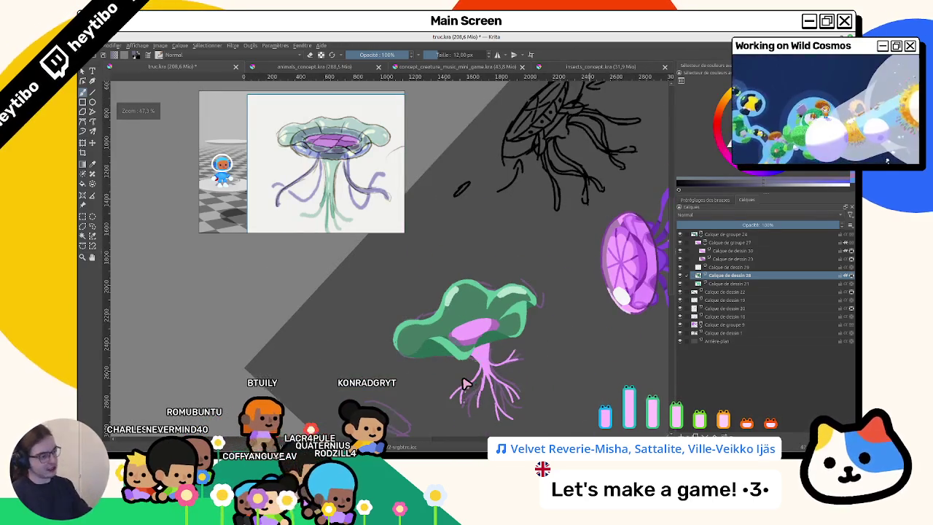
scroll(491, 272, up, 3)
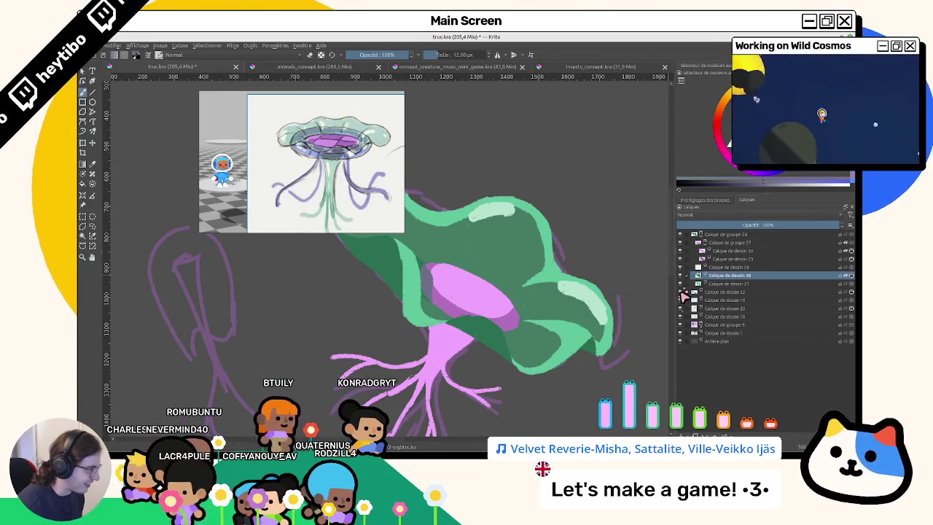
click(682, 293)
mouse_move(506, 323)
mouse_down()
mouse_move(474, 323)
mouse_move(332, 391)
mouse_move(382, 282)
mouse_up()
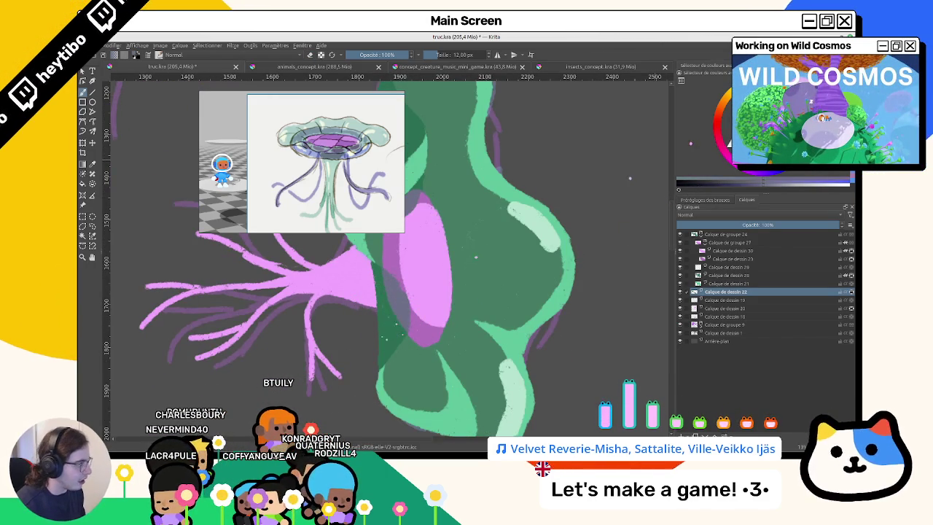
Shade the pink underside's left edge with dark purple.
mouse_move(408, 255)
mouse_down()
mouse_move(413, 323)
mouse_move(388, 274)
mouse_move(410, 333)
mouse_up()
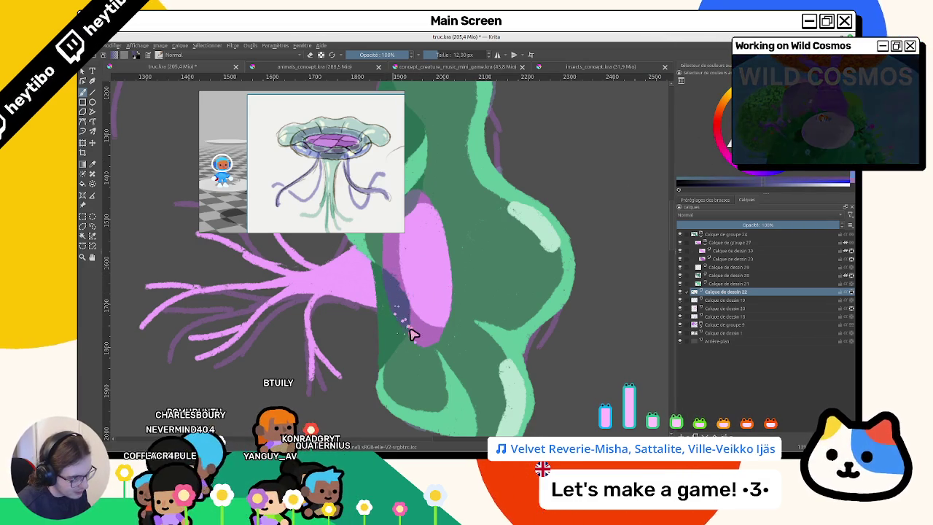
scroll(410, 333, down, 5)
scroll(454, 383, up, 2)
mouse_move(477, 229)
mouse_down()
mouse_move(396, 275)
mouse_move(486, 317)
mouse_move(490, 279)
mouse_up()
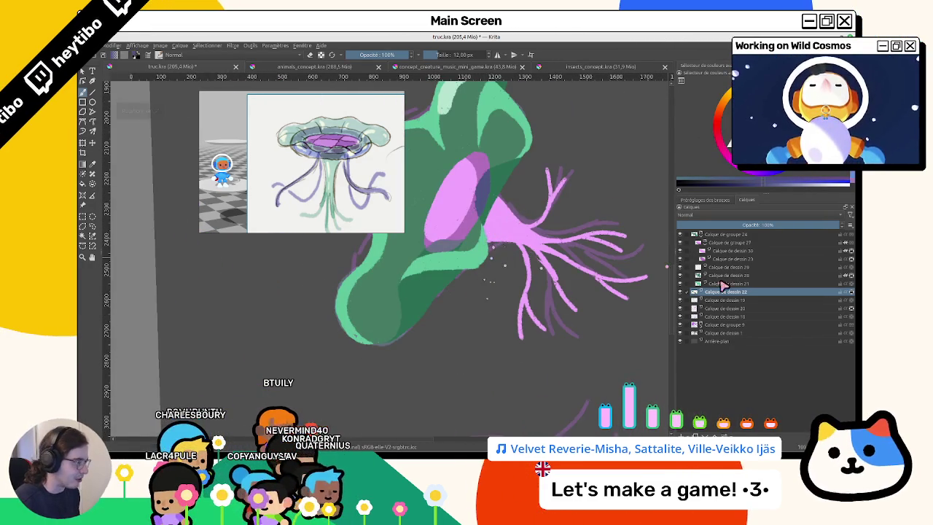
On Calque de dessin 30, extend the pink underside's lower edge with more pink.
click(729, 250)
scroll(483, 304, up, 2)
scroll(483, 250, up, 2)
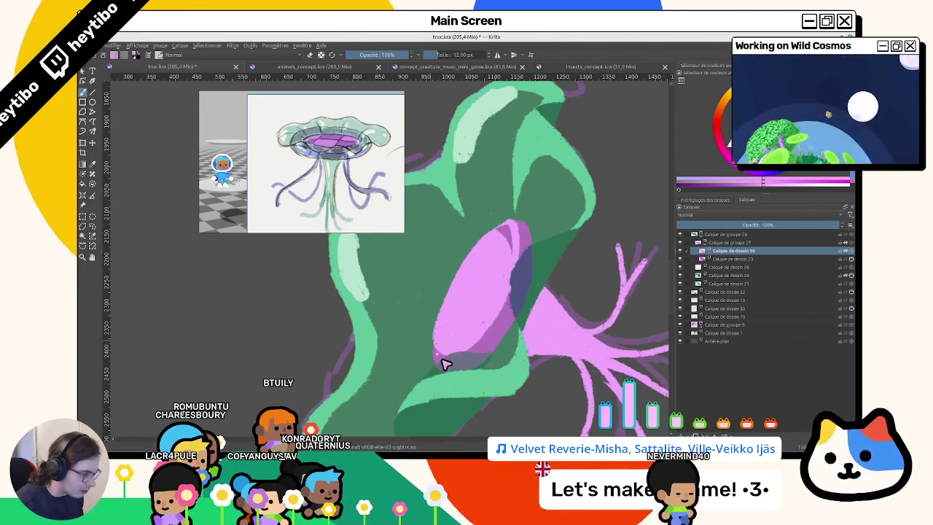
mouse_move(449, 349)
mouse_down()
mouse_move(478, 340)
mouse_move(504, 246)
mouse_up()
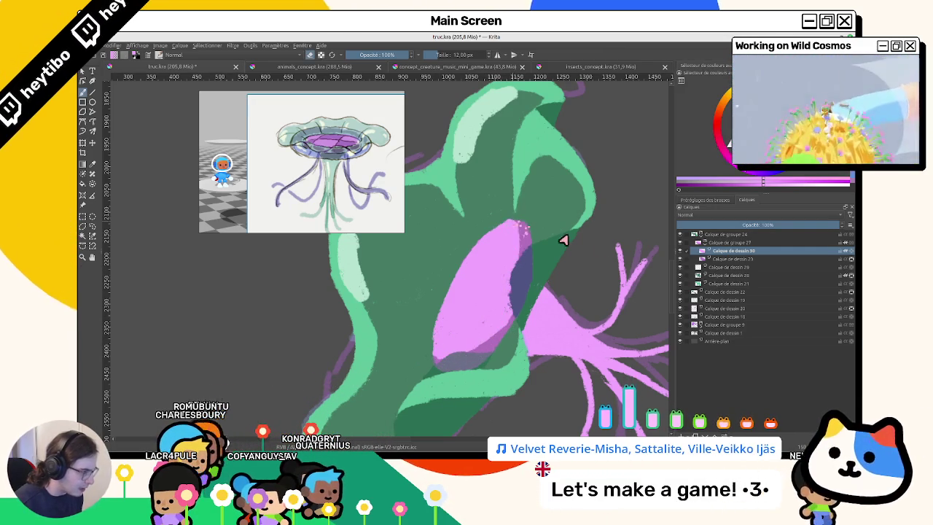
Switch to Calque de dessin 23 and toggle the pink underside's visibility to compare.
click(523, 230)
drag(523, 230, 452, 160)
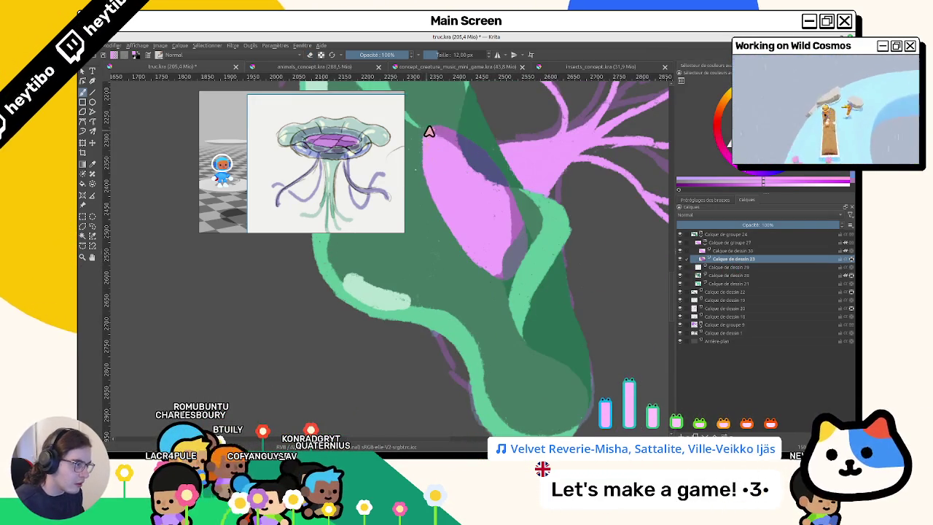
drag(433, 158, 498, 263)
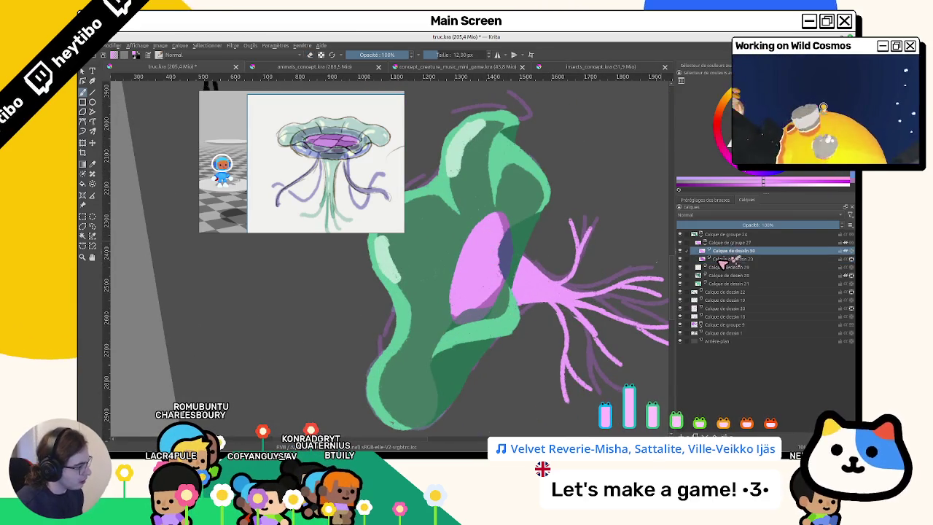
click(681, 251)
click(681, 250)
click(680, 251)
click(680, 251)
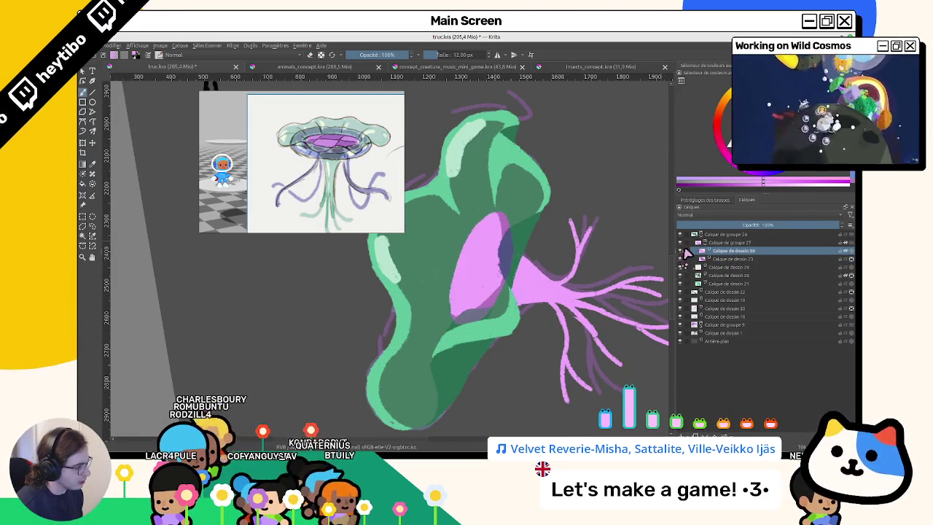
click(680, 251)
click(681, 251)
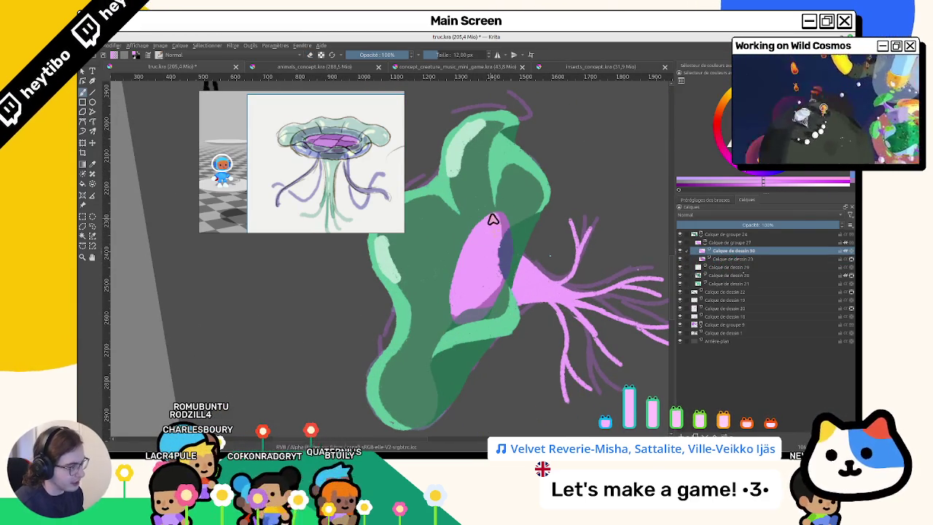
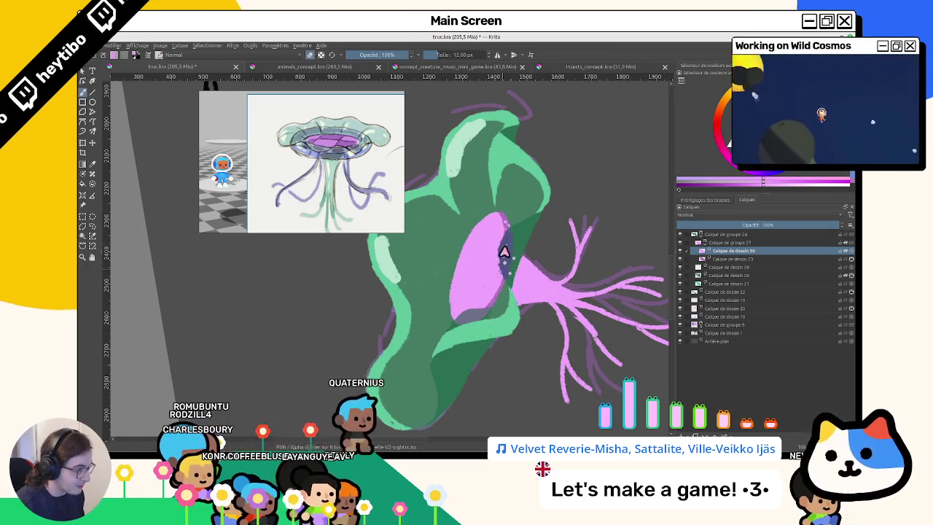
Add a new paint layer and paint a pale glossy highlight on the pink core.
key(Insert)
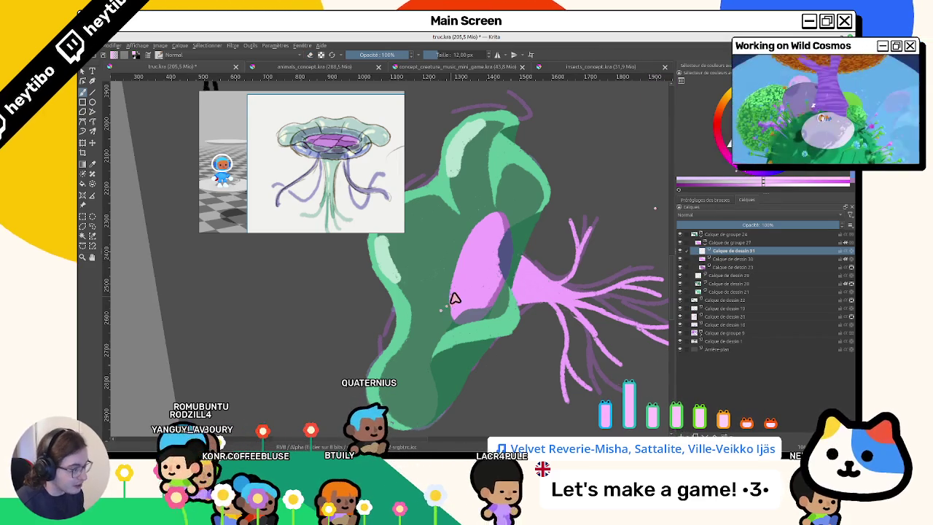
drag(462, 308, 458, 285)
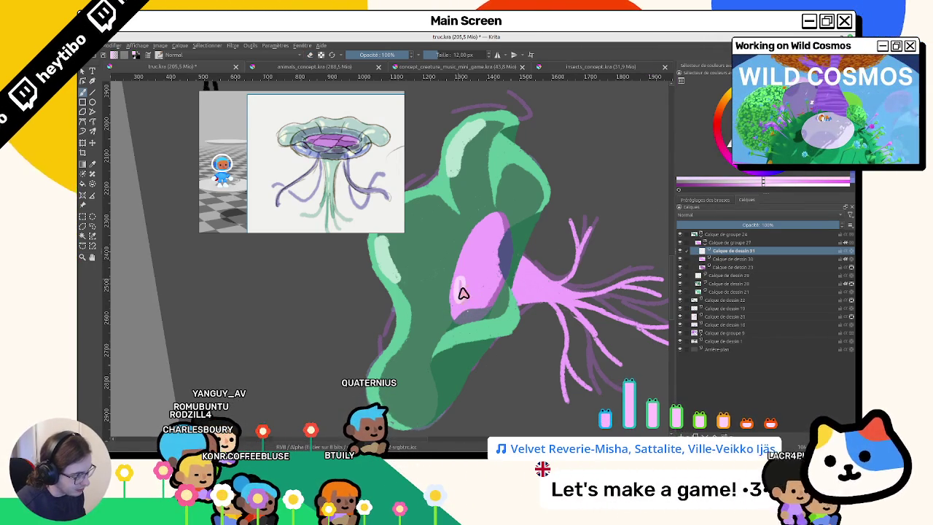
ctrl+scroll(452, 343, down, 3)
shift+drag(452, 350, 437, 219)
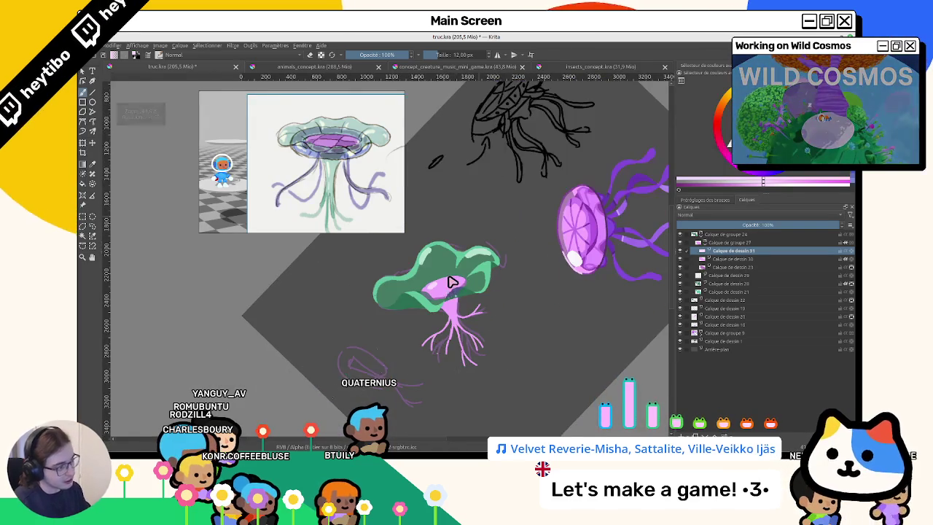
Reset the view upright at 100% and make Calque de dessin 29 the active layer.
key(1)
shift+drag(438, 323, 467, 270)
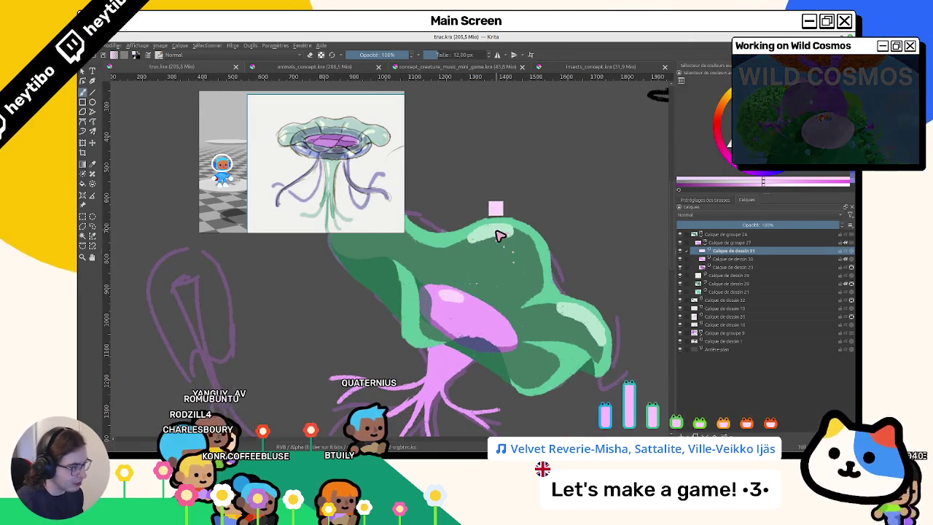
key(5)
click(580, 300)
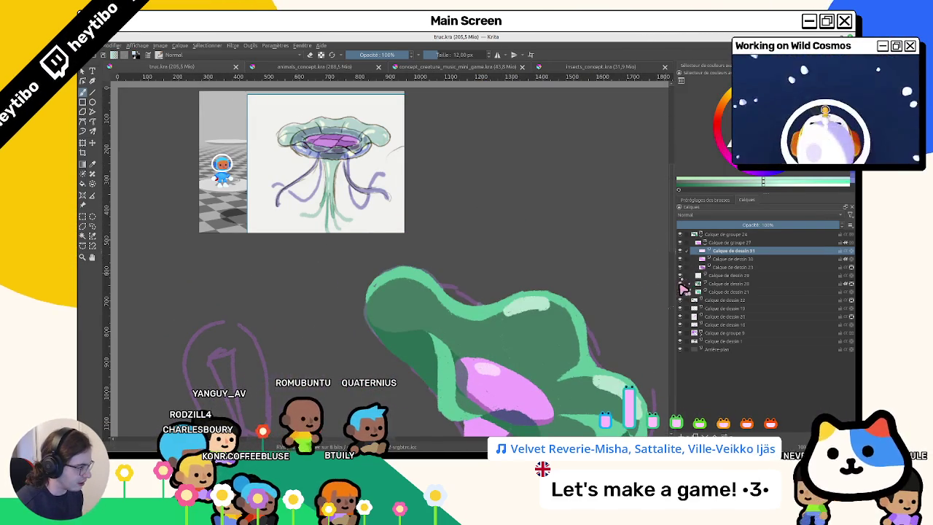
Paint a pale highlight stroke along the green cap's folds.
scroll(467, 277, down, 1)
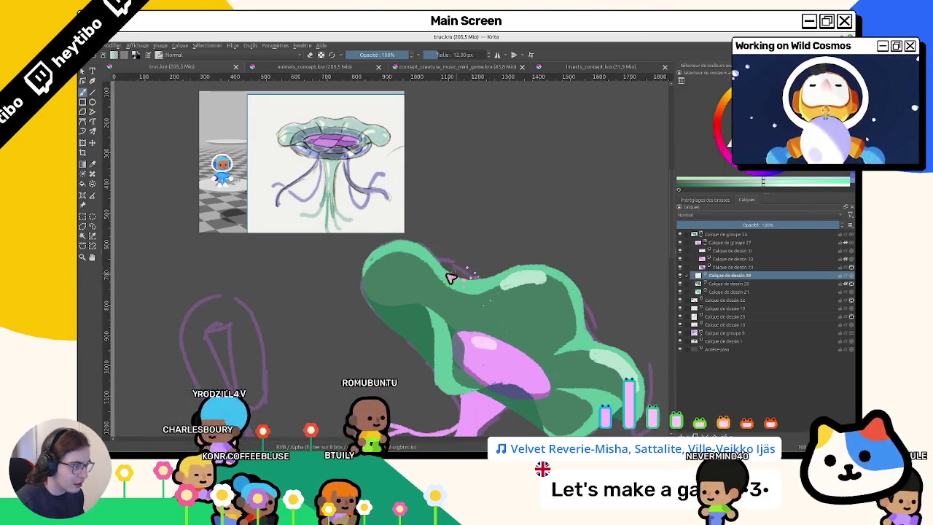
drag(454, 312, 439, 282)
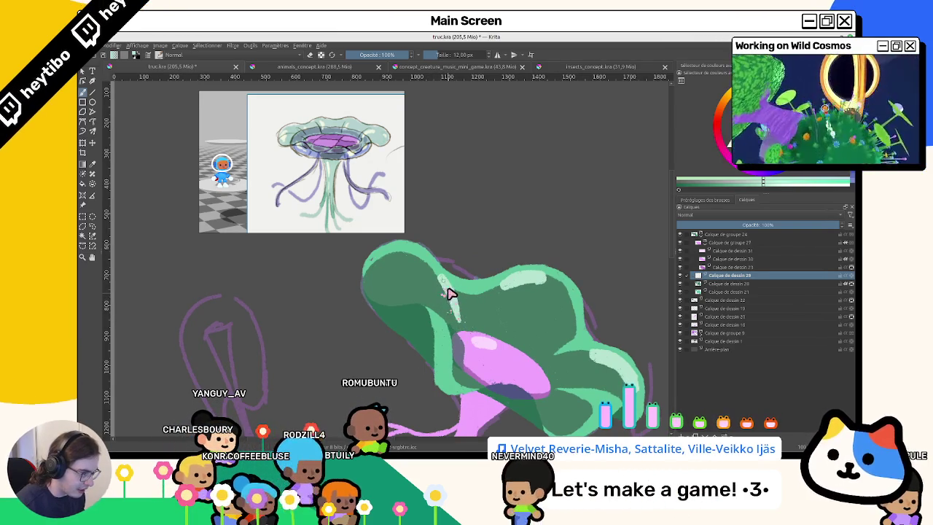
mouse_move(475, 333)
mouse_down()
mouse_move(521, 179)
mouse_move(470, 344)
mouse_up()
scroll(448, 271, up, 5)
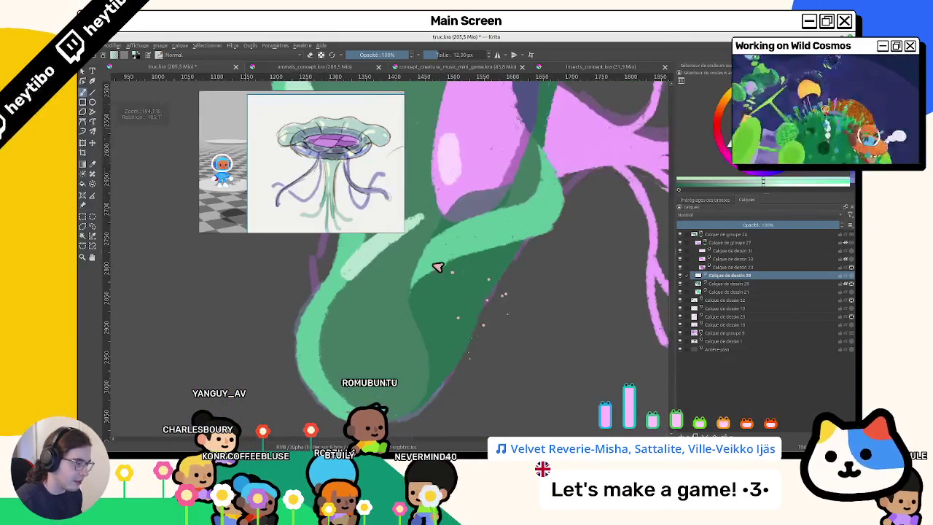
Run light highlight strokes down the green stem, then review the whole jellyfish from several angles.
drag(458, 205, 443, 231)
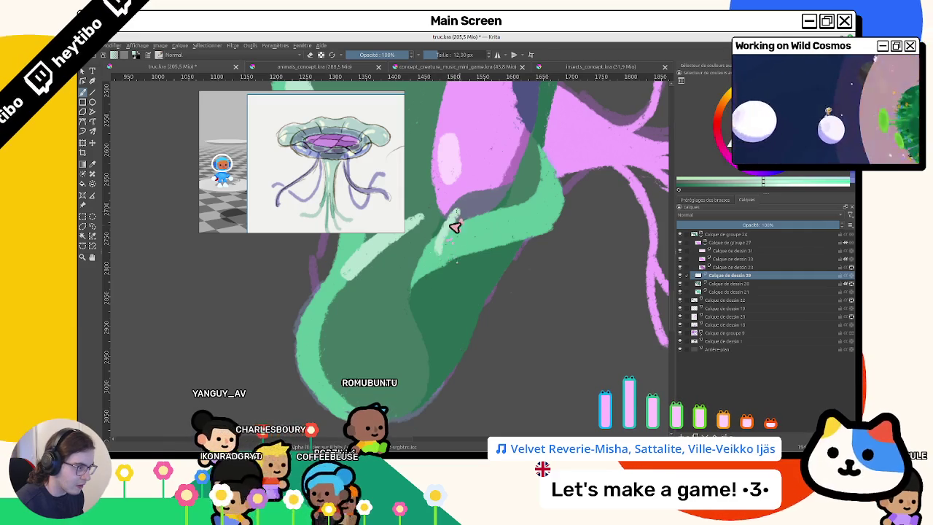
drag(460, 215, 453, 248)
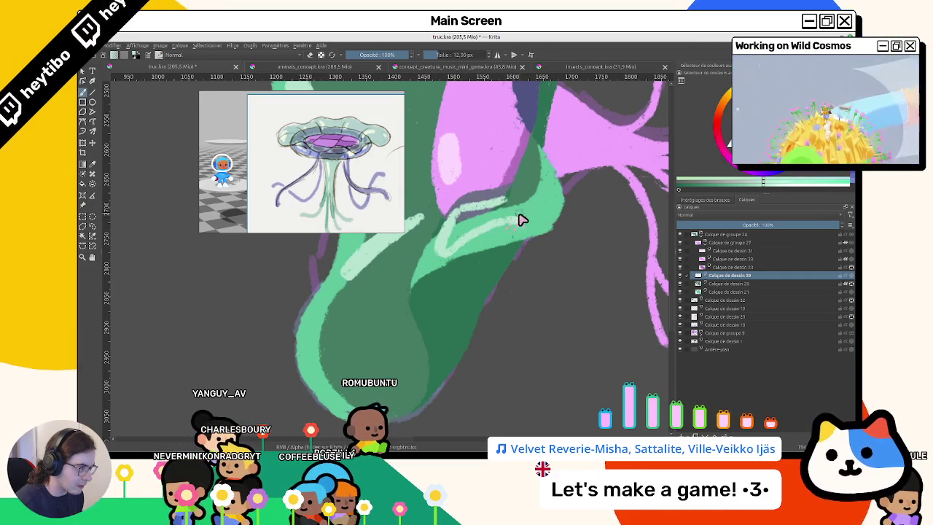
mouse_move(519, 244)
mouse_down()
mouse_move(587, 254)
mouse_move(397, 306)
mouse_up()
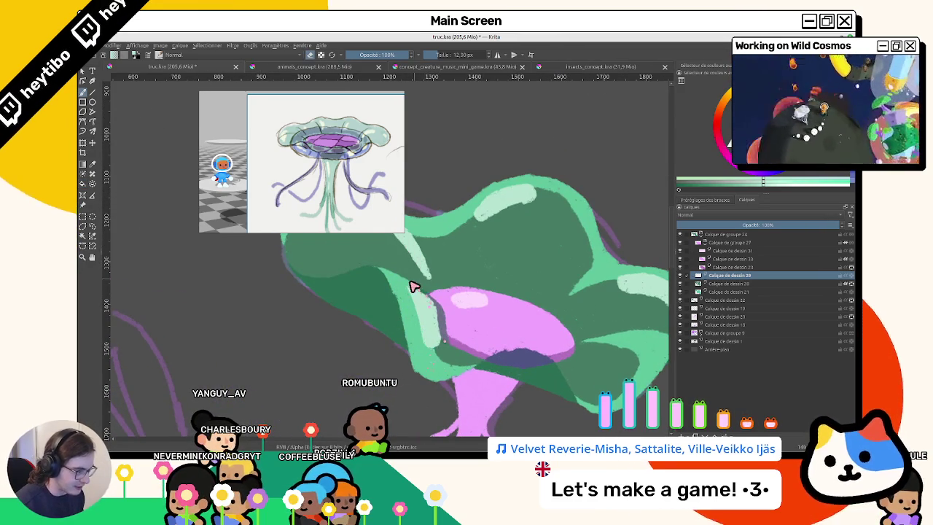
drag(428, 298, 513, 208)
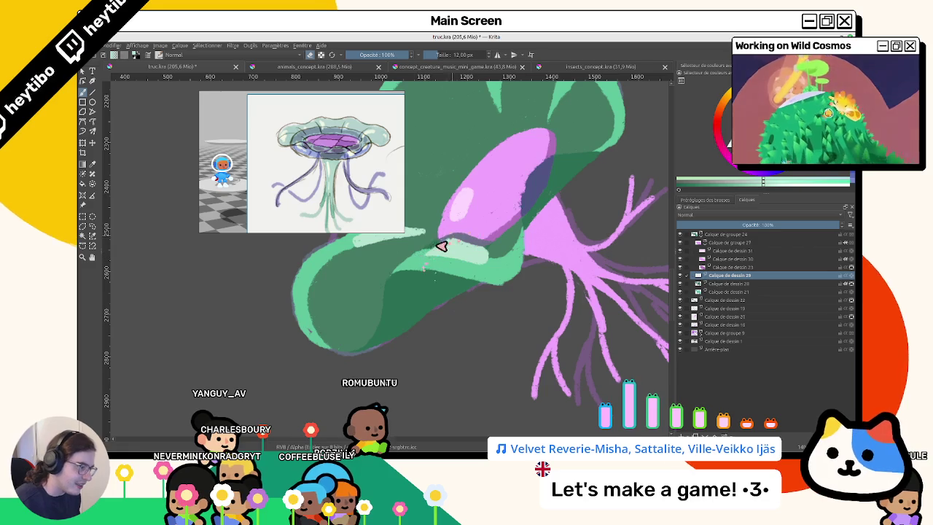
drag(452, 319, 486, 333)
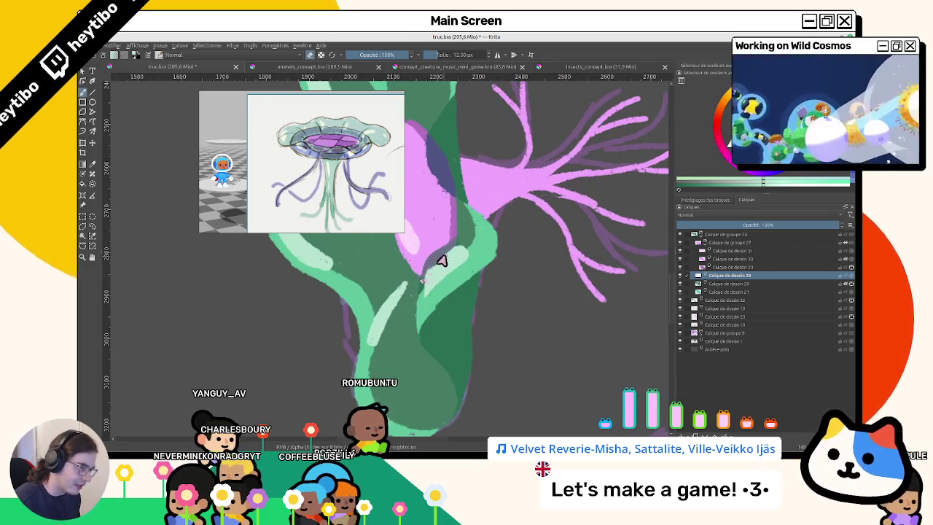
drag(461, 250, 438, 344)
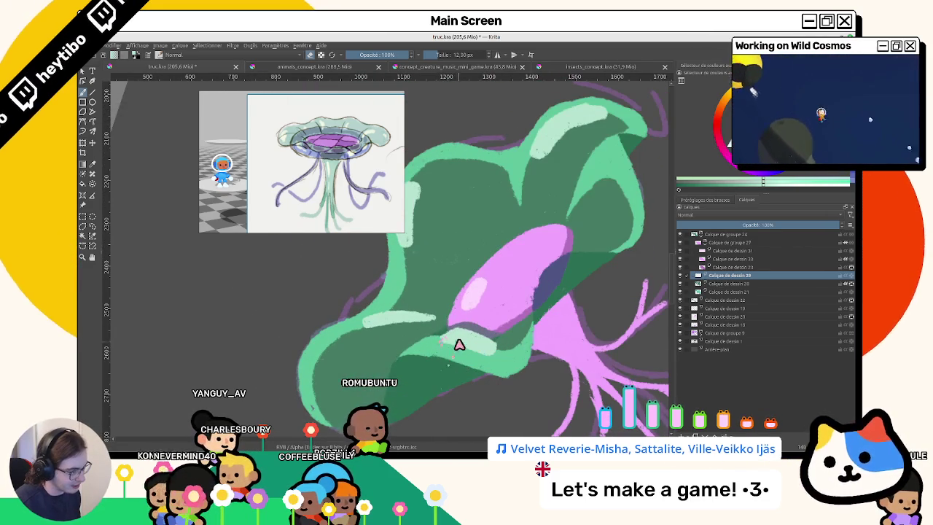
drag(458, 346, 485, 288)
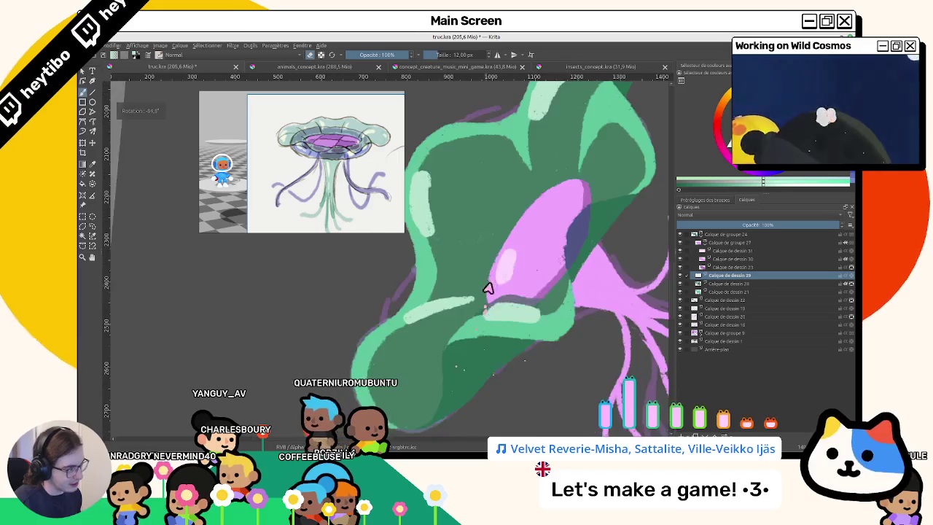
key(5)
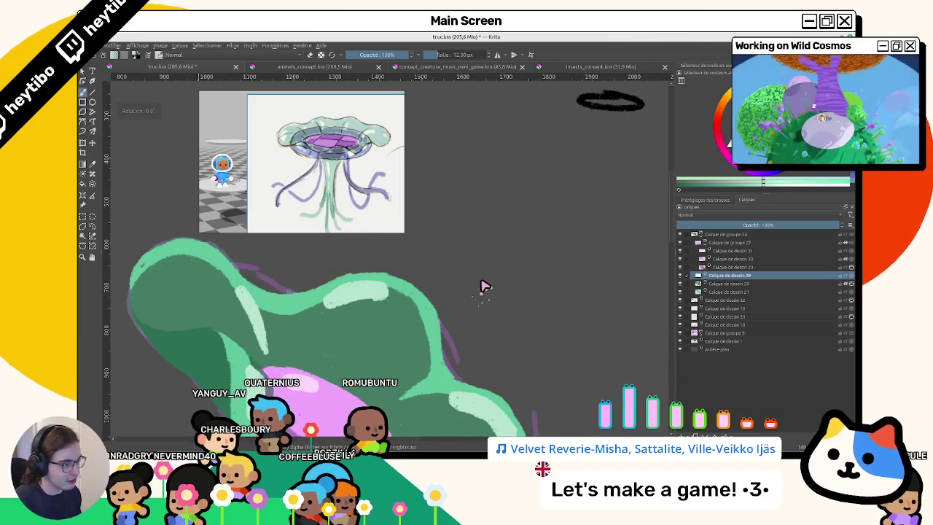
drag(484, 285, 468, 265)
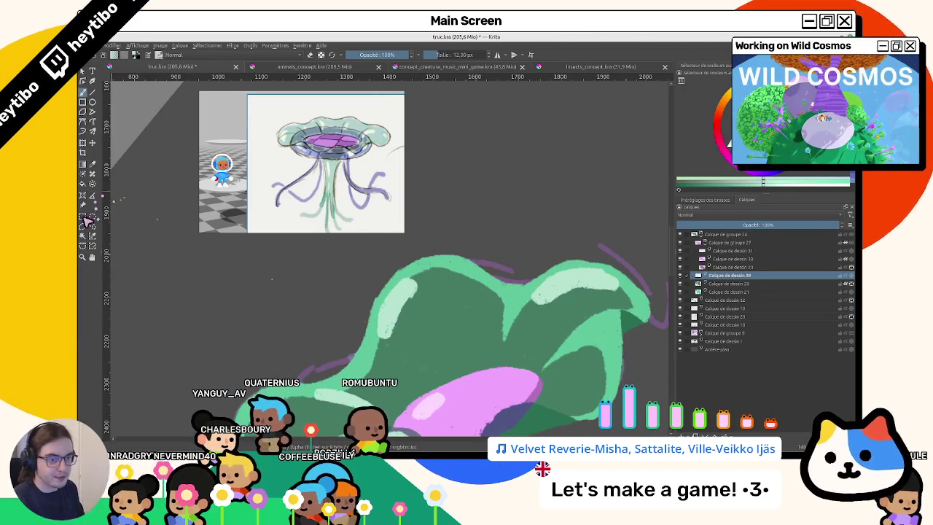
click(87, 218)
drag(365, 277, 366, 408)
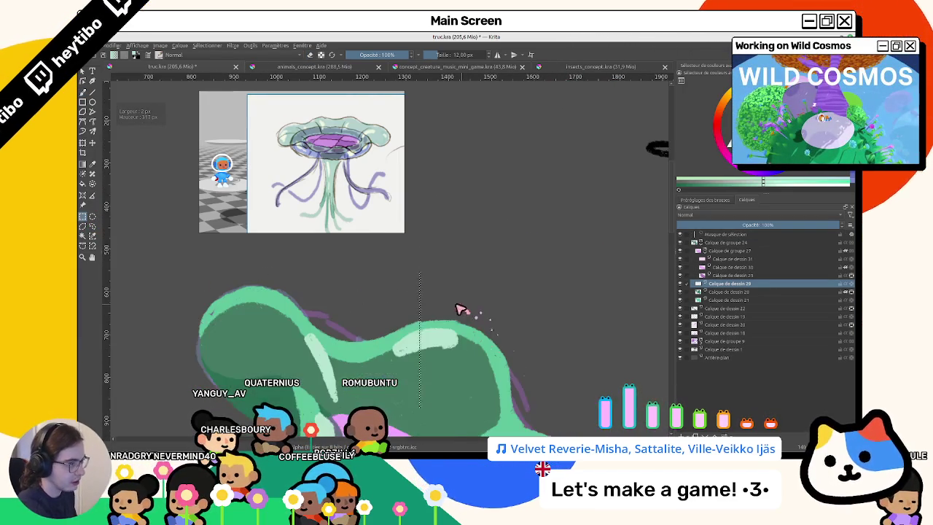
scroll(463, 311, down, 2)
drag(487, 349, 515, 271)
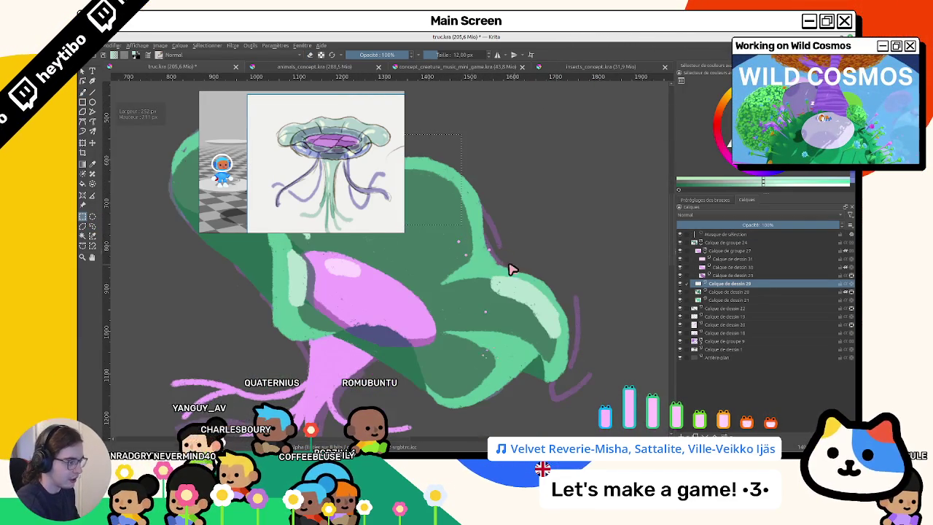
mouse_move(510, 340)
mouse_down()
mouse_move(545, 263)
mouse_move(474, 354)
mouse_move(485, 246)
mouse_up()
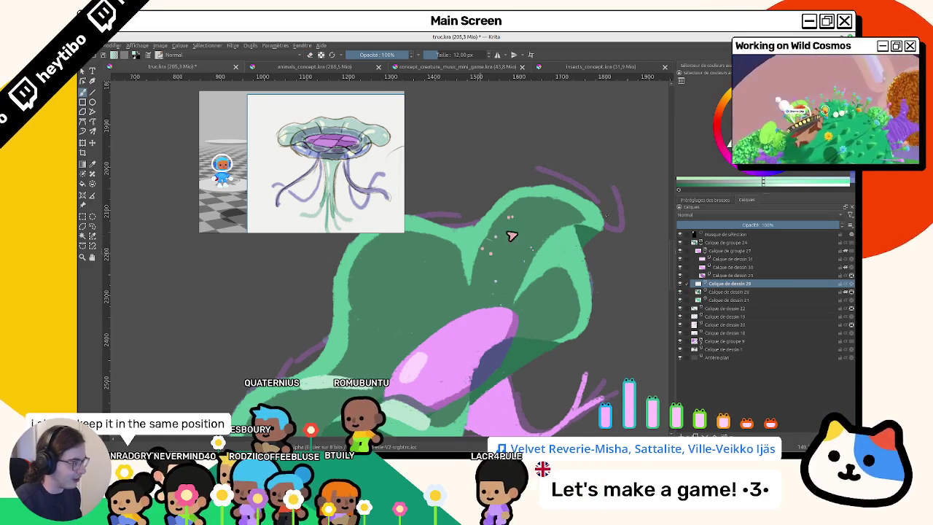
scroll(496, 263, down, 2)
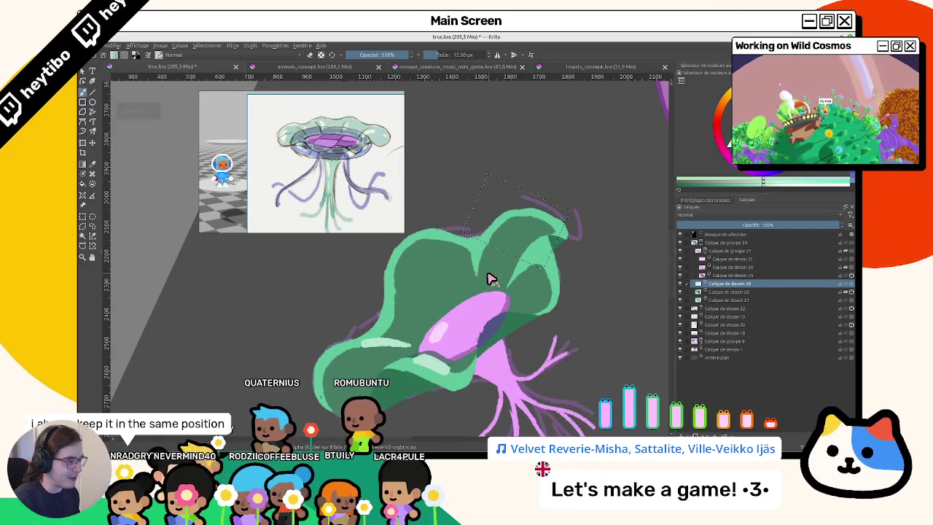
key(ctrl+shift+a)
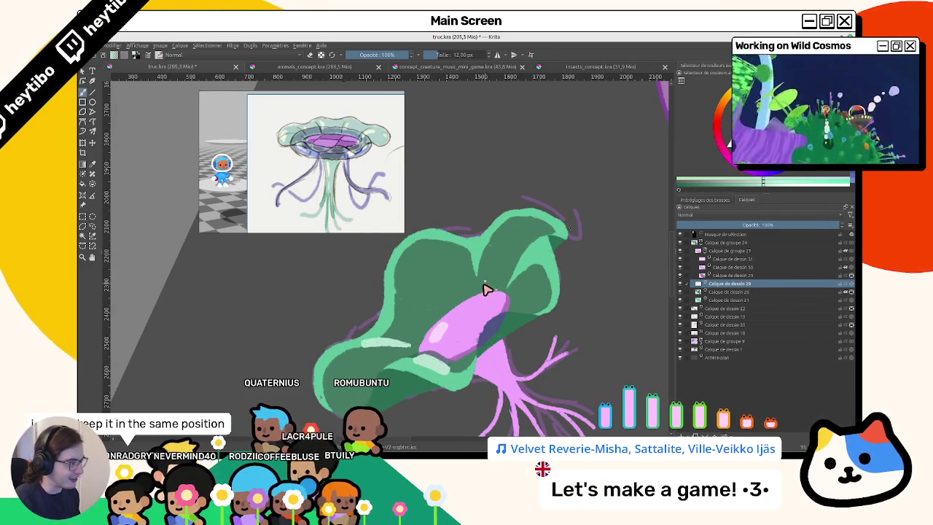
click(132, 261)
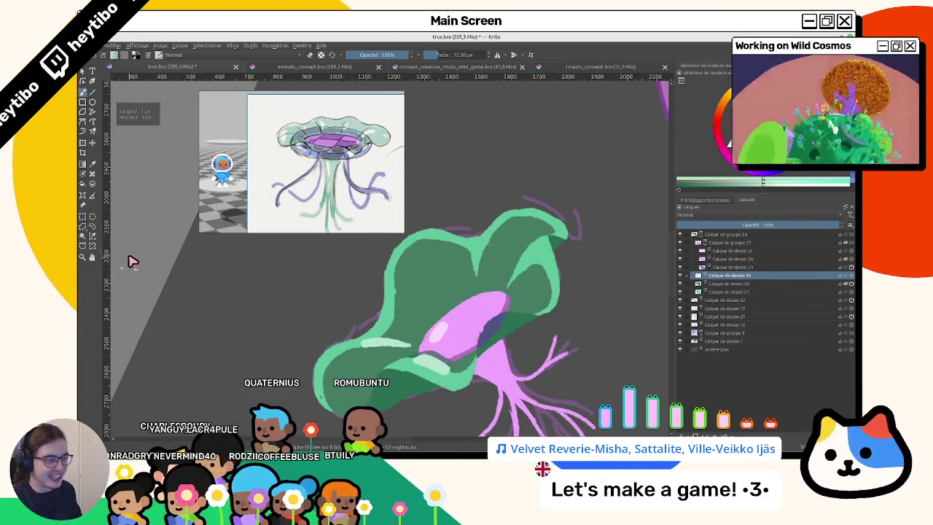
Mirror the view horizontally to check proportions, then reset zoom to 100% and rotation to 0.
mouse_move(525, 217)
mouse_down()
mouse_move(443, 152)
mouse_move(495, 308)
mouse_move(468, 287)
mouse_move(499, 264)
mouse_up()
scroll(456, 226, up, 2)
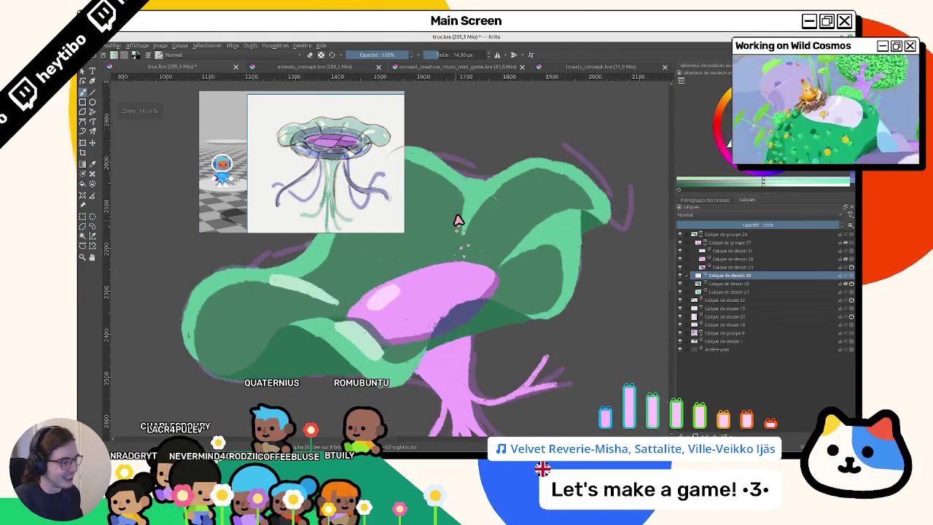
scroll(474, 240, up, 1)
scroll(508, 234, up, 2)
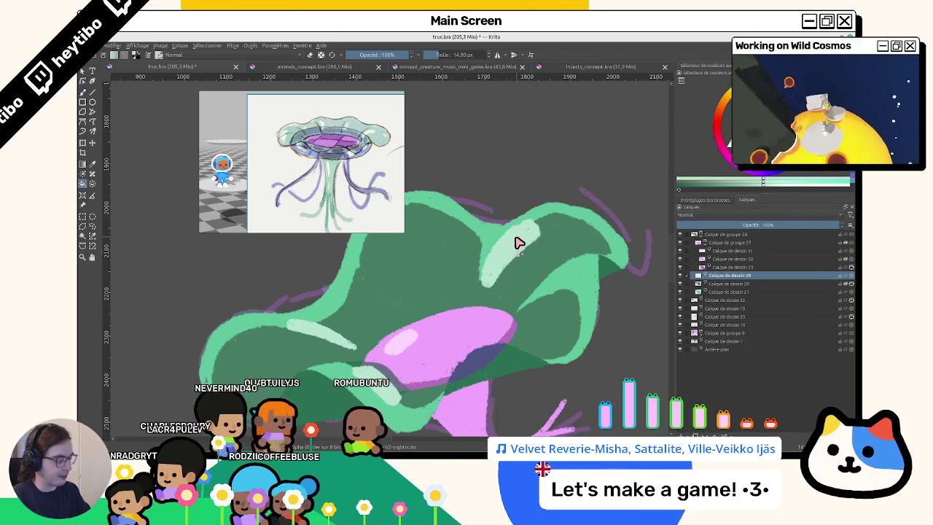
key(m)
key(m)
key(m)
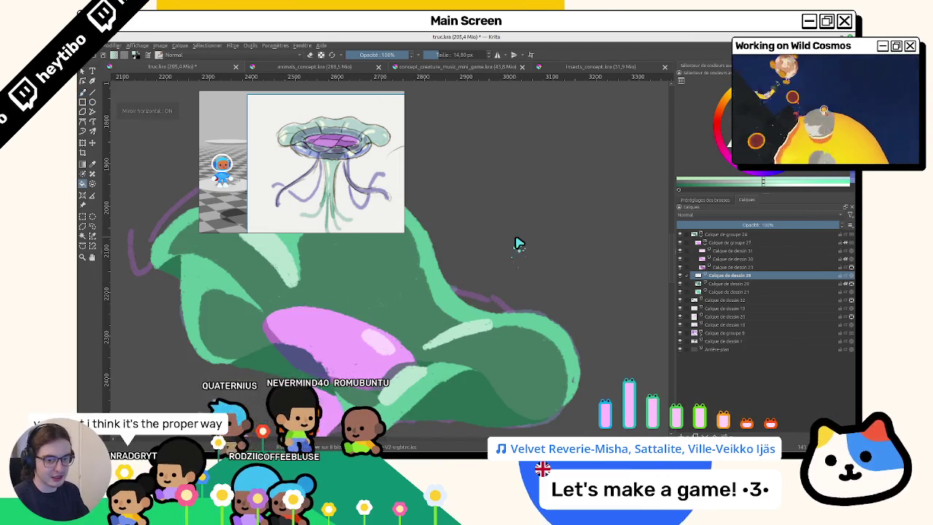
key(1)
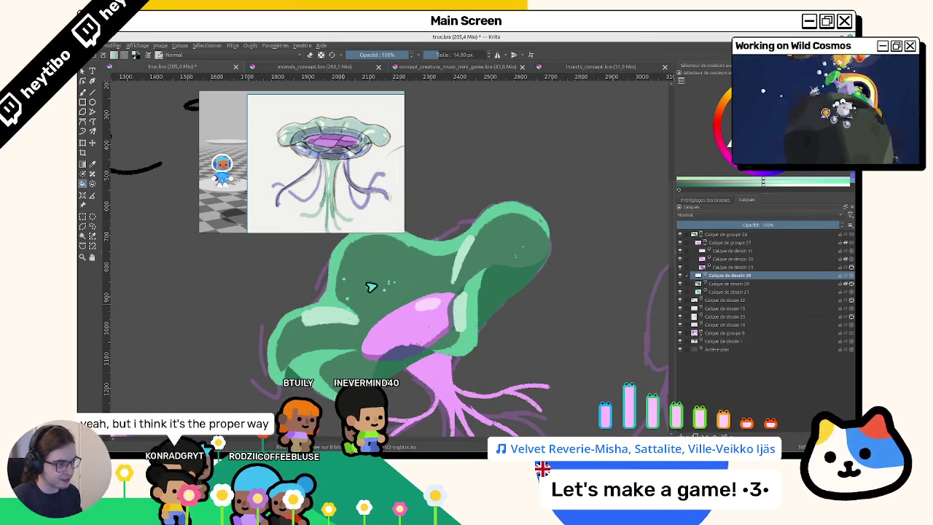
Zoom in on the cap, reset the rotation upright, and frame the cap and pink core.
mouse_move(430, 244)
mouse_down()
mouse_move(460, 220)
mouse_move(477, 229)
mouse_up()
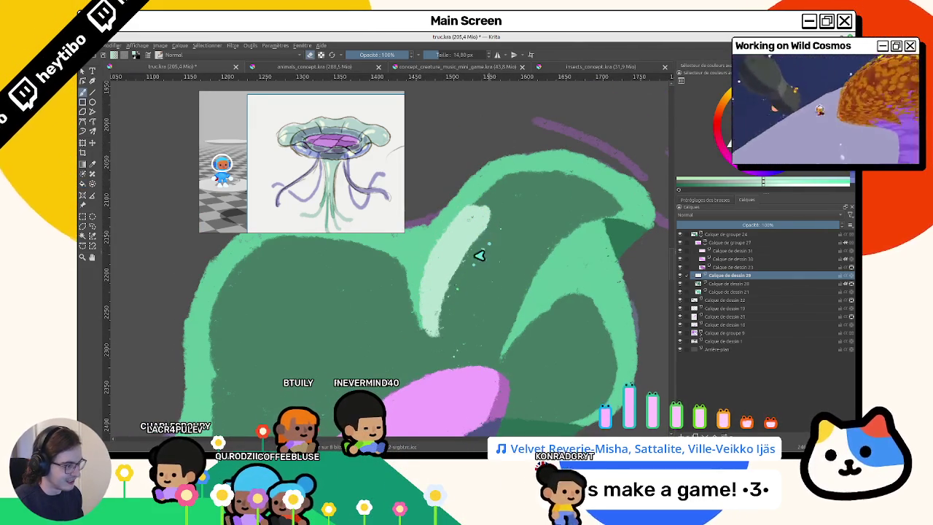
scroll(457, 319, down, 5)
mouse_move(457, 319)
mouse_down()
mouse_move(459, 348)
mouse_move(475, 308)
mouse_up()
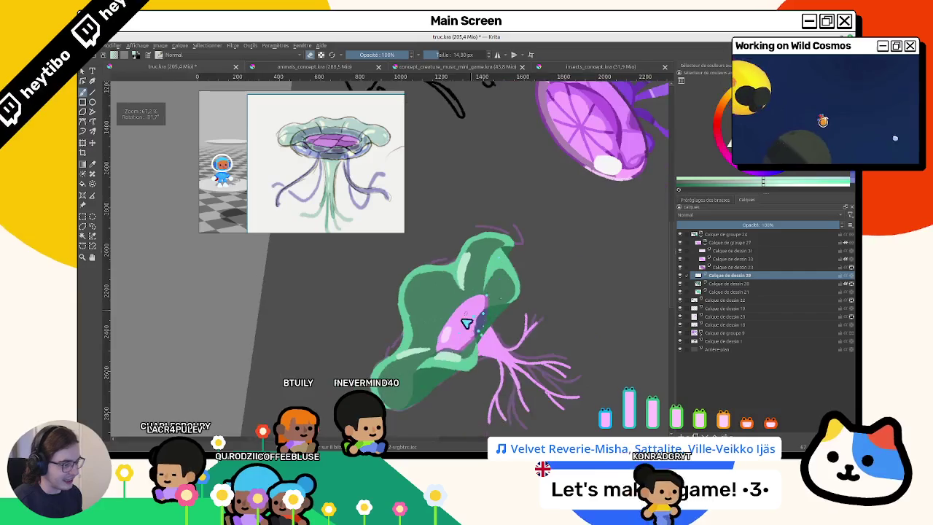
scroll(477, 277, up, 5)
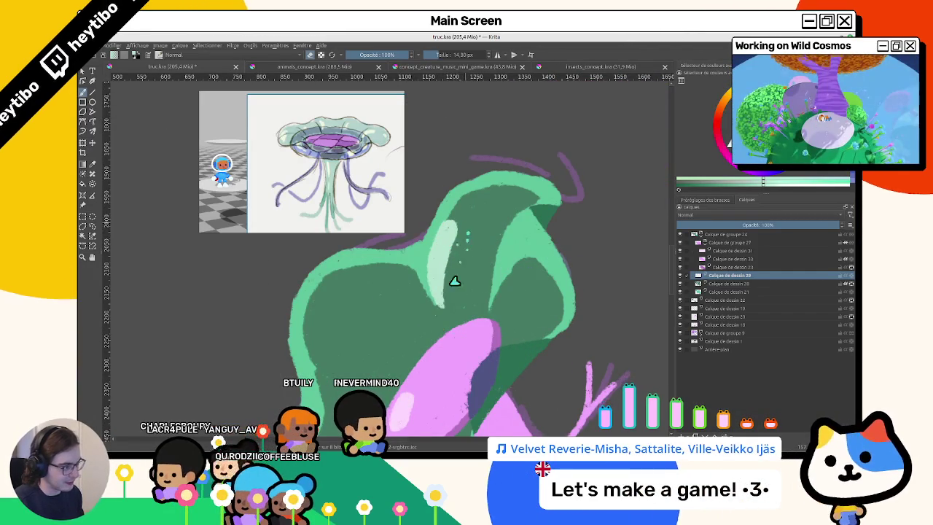
scroll(454, 269, down, 5)
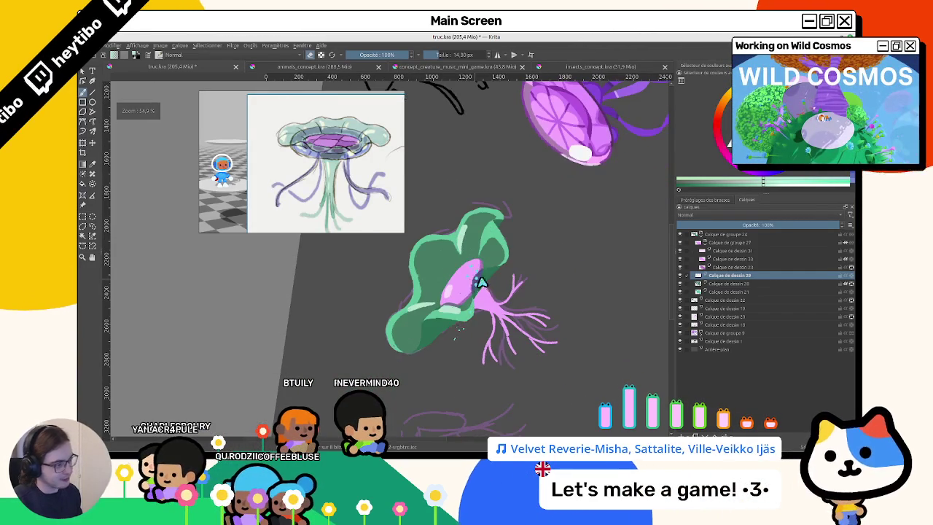
scroll(437, 270, up, 3)
scroll(423, 270, up, 2)
scroll(416, 272, up, 1)
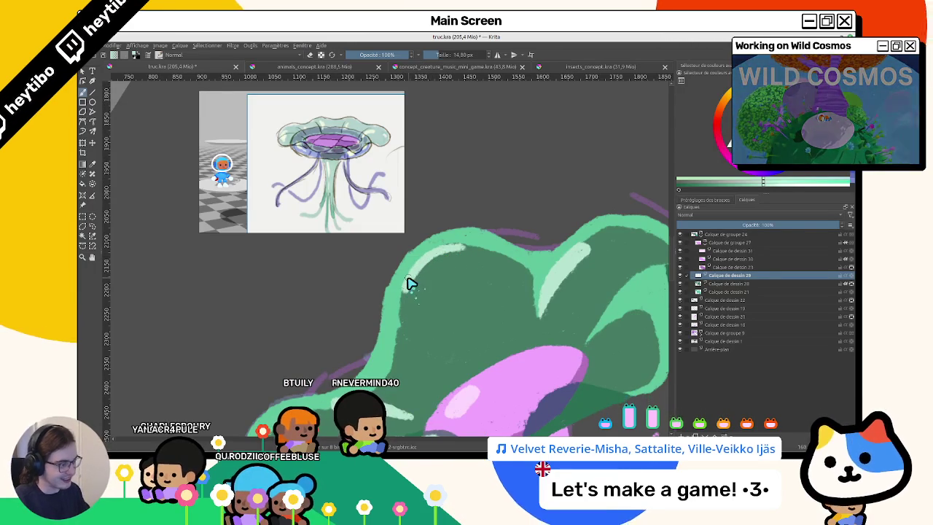
key(5)
drag(348, 309, 445, 250)
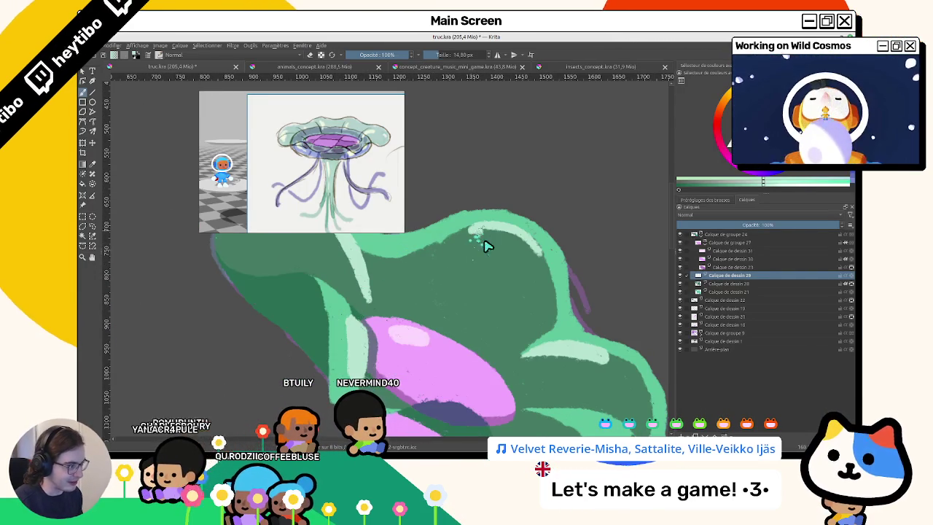
Paint a thin light highlight stroke on the cap, then reset the view upright at 100%.
drag(483, 239, 471, 275)
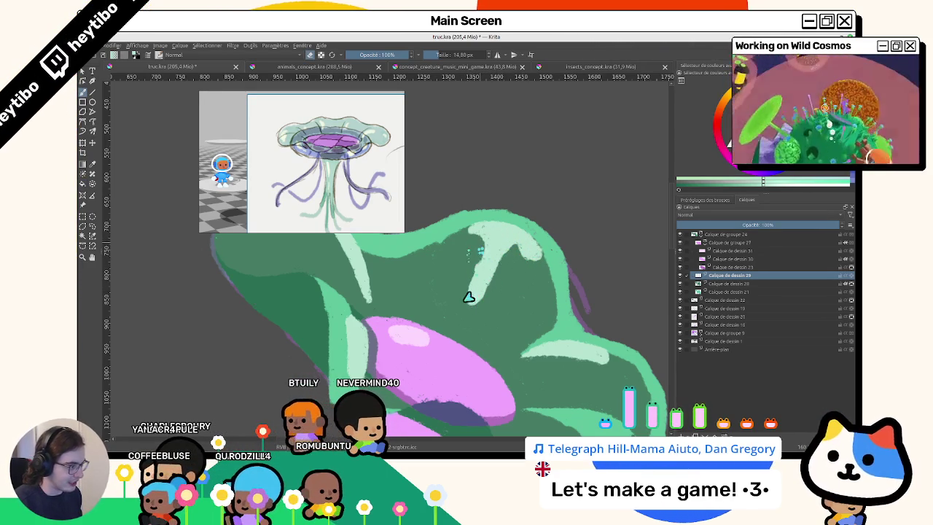
mouse_move(473, 299)
mouse_down()
mouse_move(467, 350)
mouse_move(498, 240)
mouse_up()
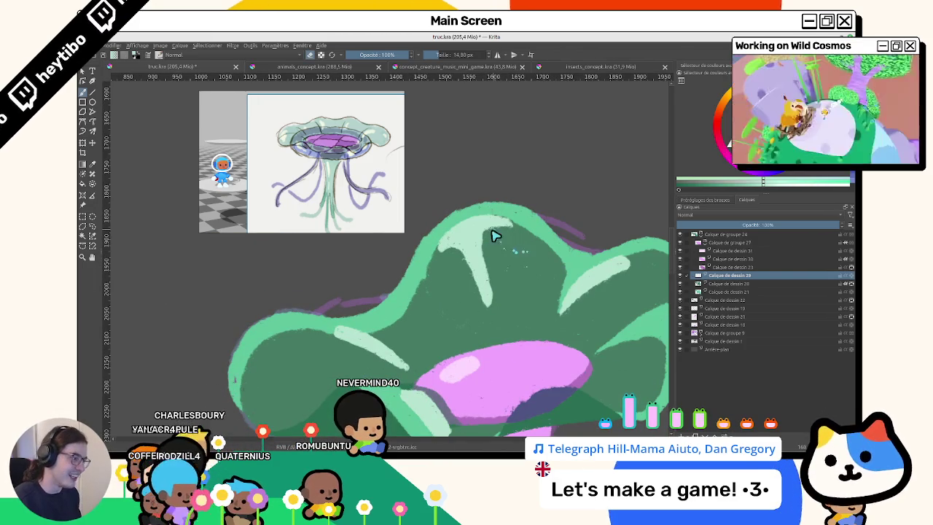
key(2)
key(1)
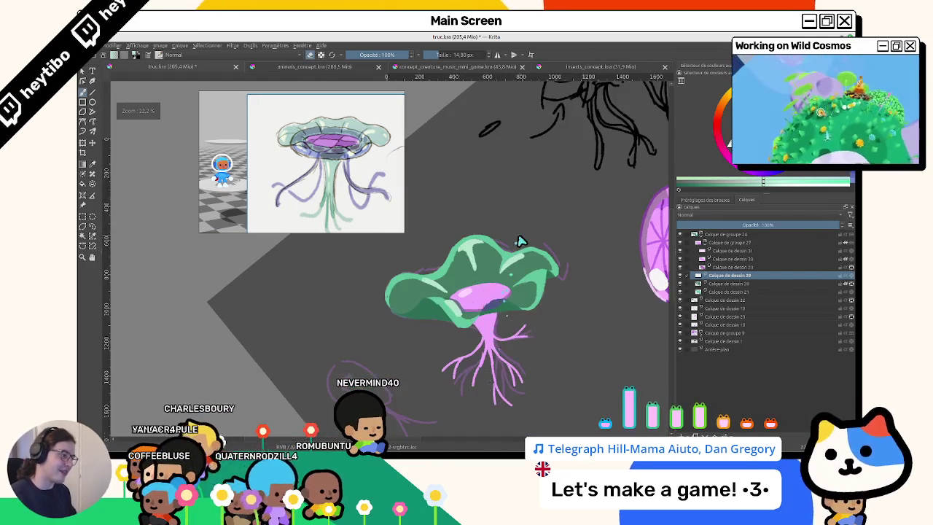
key(5)
scroll(539, 248, up, 3)
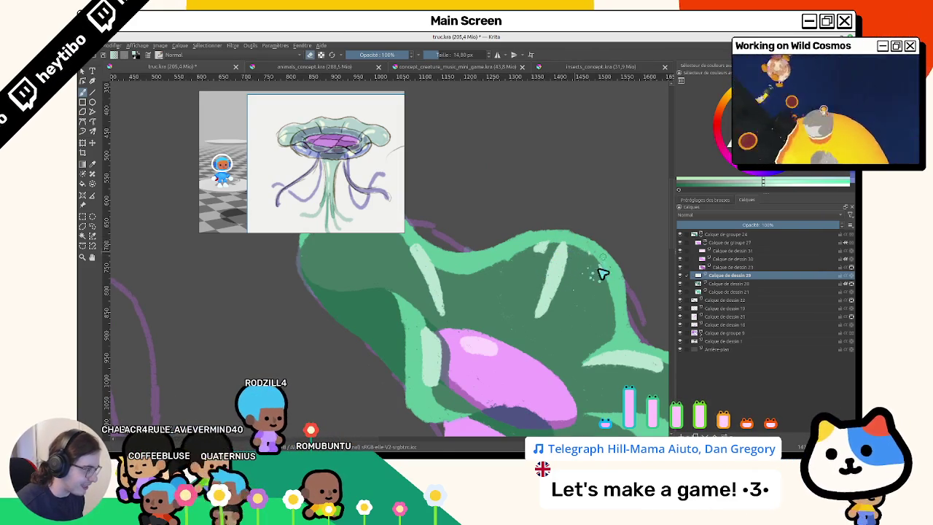
scroll(556, 266, up, 2)
Add a pale green highlight beside the light stripe and bring the whole upright jellyfish into view.
mouse_move(541, 288)
mouse_down()
mouse_move(548, 255)
mouse_move(573, 277)
mouse_move(508, 357)
mouse_move(496, 296)
mouse_move(462, 270)
mouse_up()
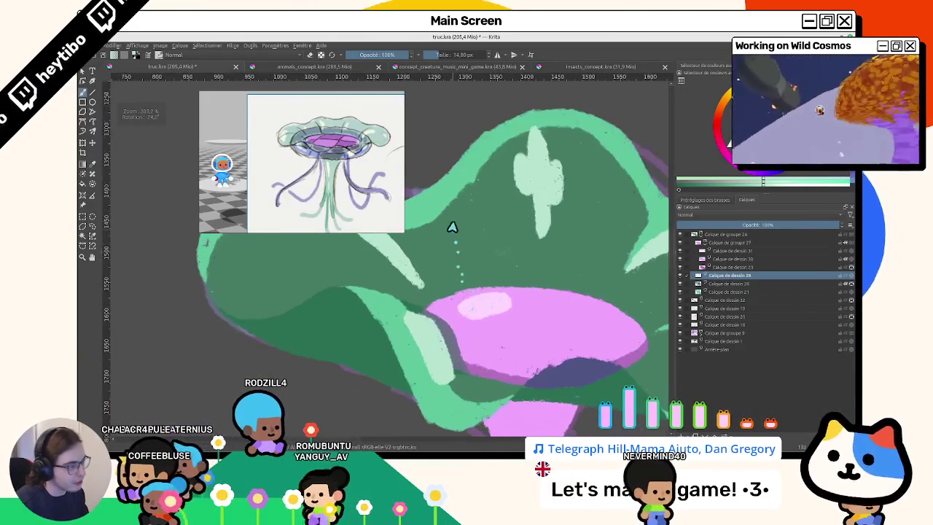
scroll(459, 219, down, 3)
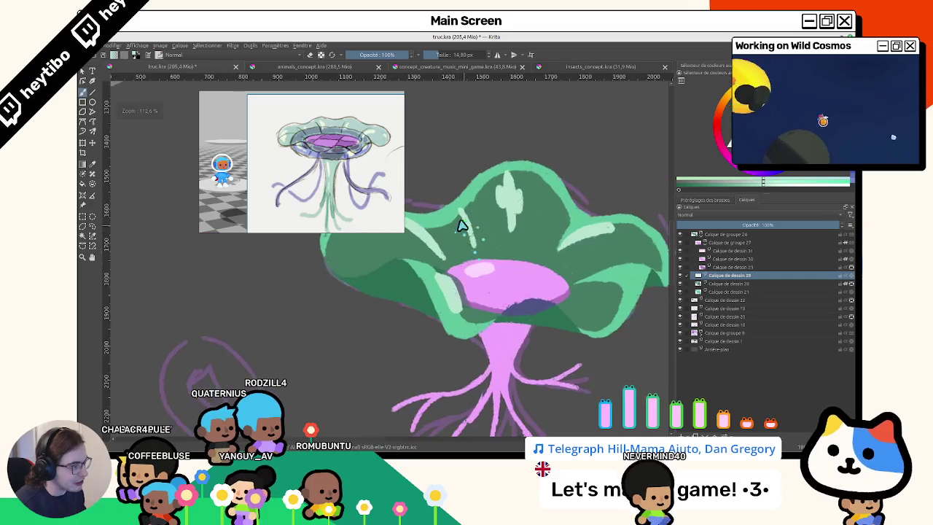
scroll(462, 225, up, 3)
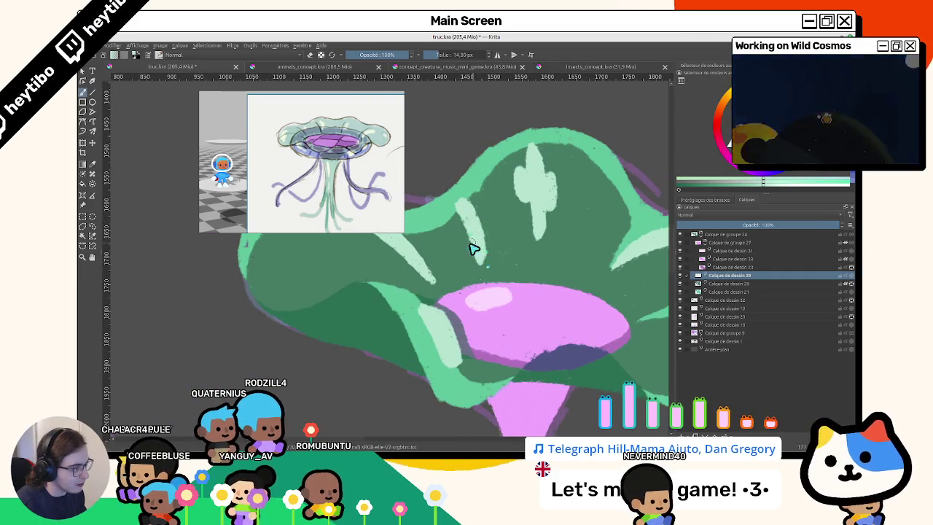
mouse_move(470, 244)
mouse_down()
mouse_move(545, 291)
mouse_move(475, 271)
mouse_move(496, 244)
mouse_up()
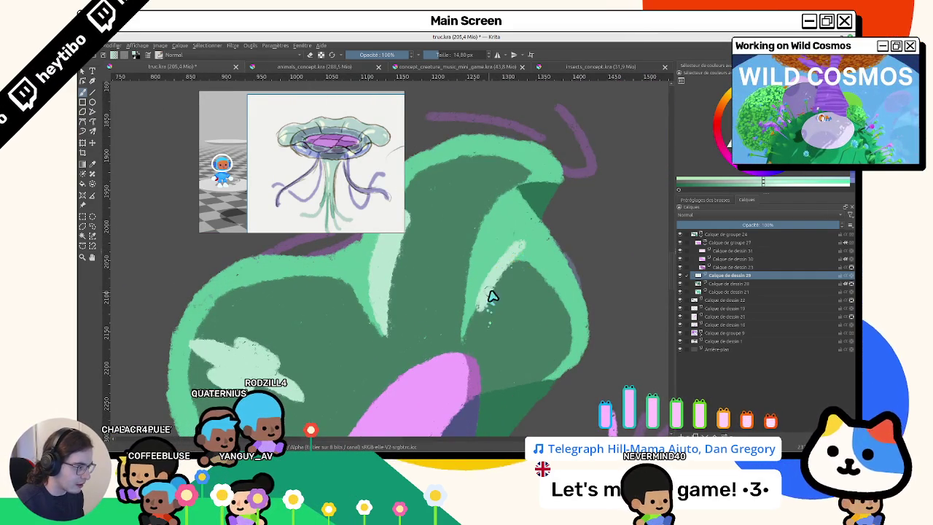
mouse_move(514, 266)
mouse_down()
mouse_move(438, 385)
mouse_move(530, 277)
mouse_move(477, 305)
mouse_up()
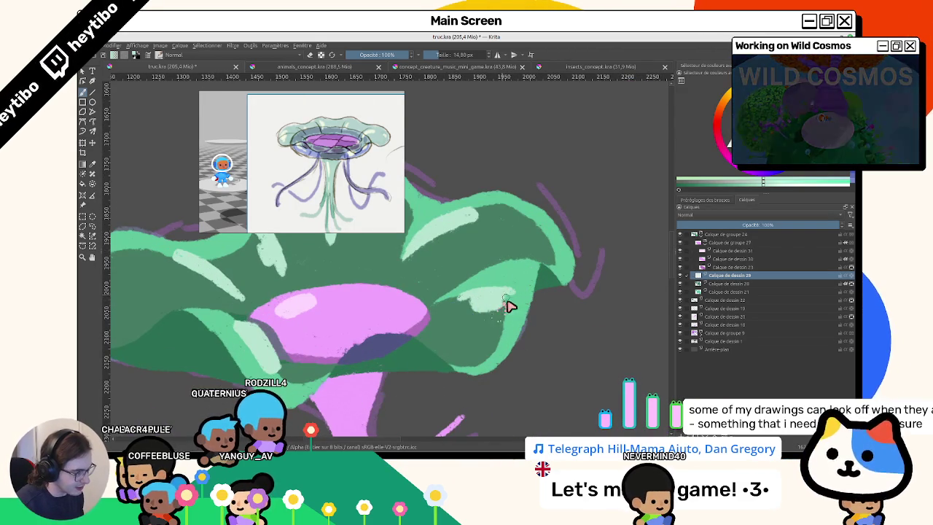
drag(507, 301, 484, 237)
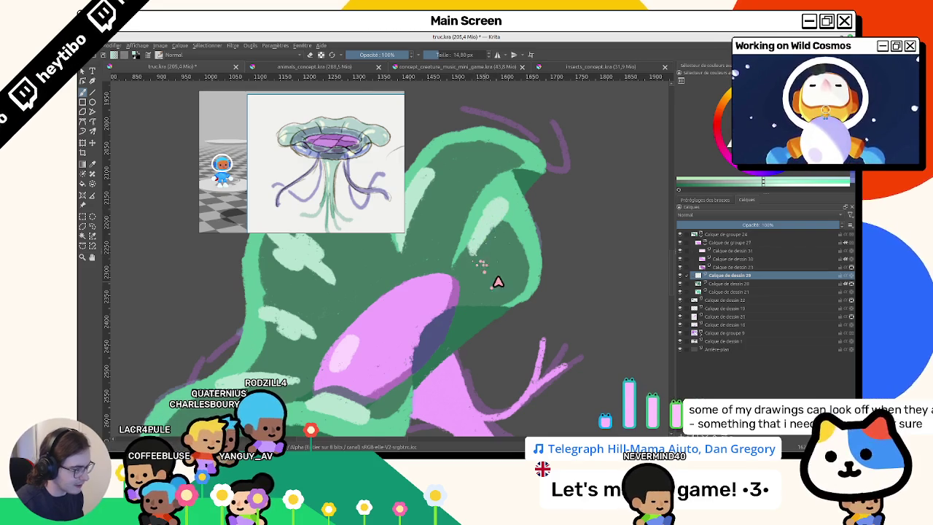
drag(490, 287, 441, 175)
drag(454, 223, 443, 262)
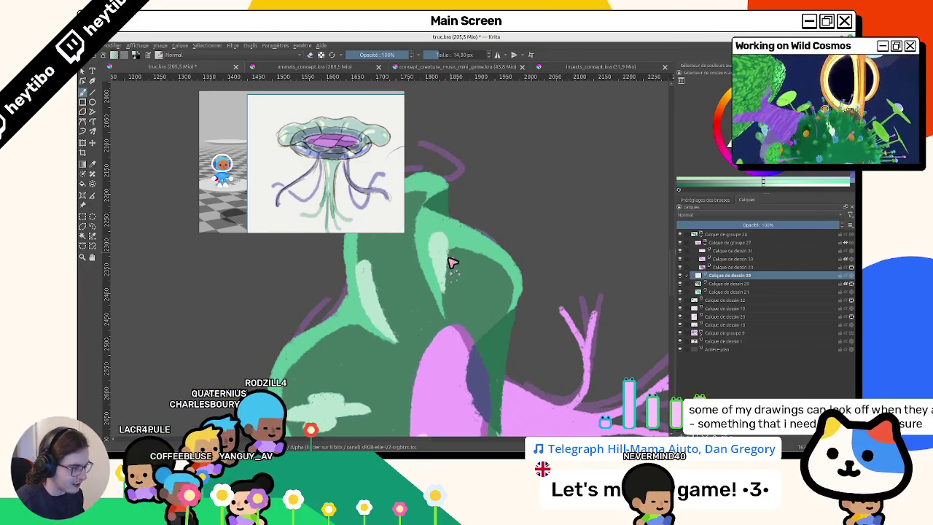
mouse_move(450, 268)
mouse_down()
mouse_move(506, 292)
mouse_move(511, 306)
mouse_up()
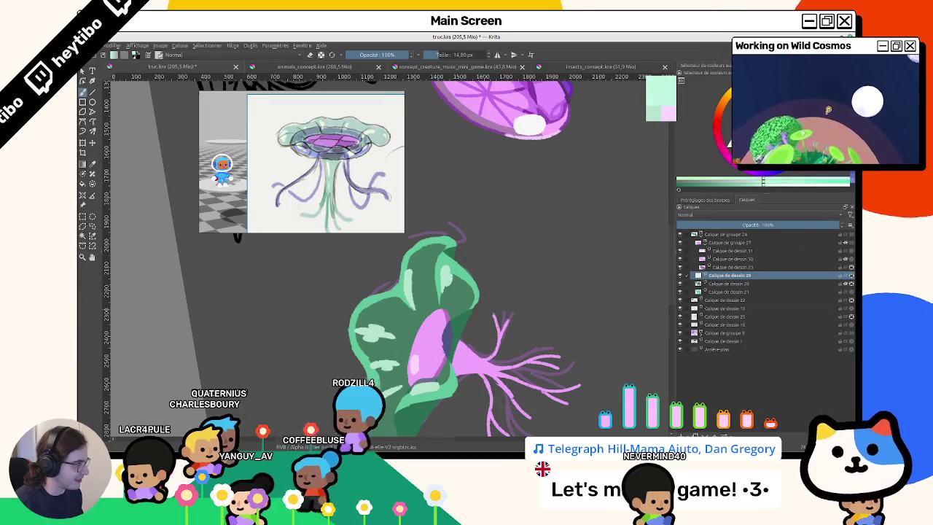
Enlarge the brush to about 57 px.
key(bracketright)
key(bracketright)
key(bracketright)
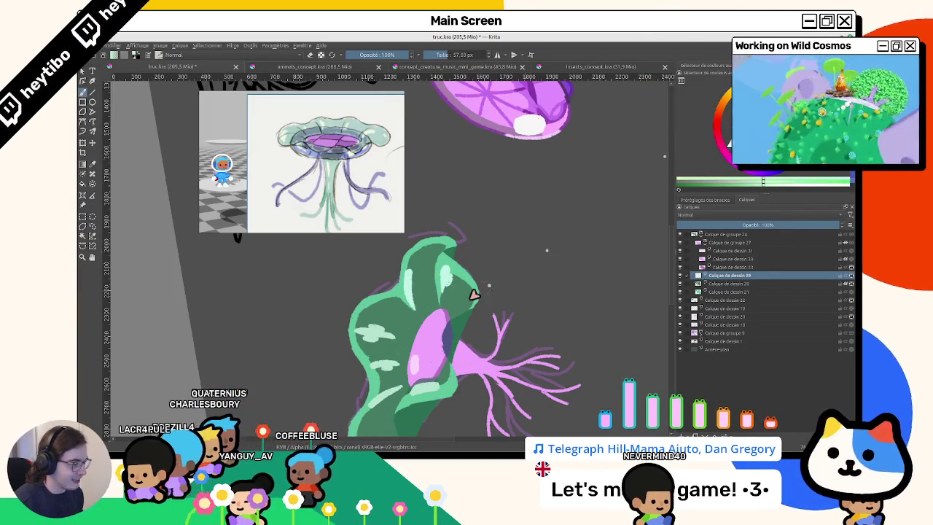
drag(450, 283, 514, 204)
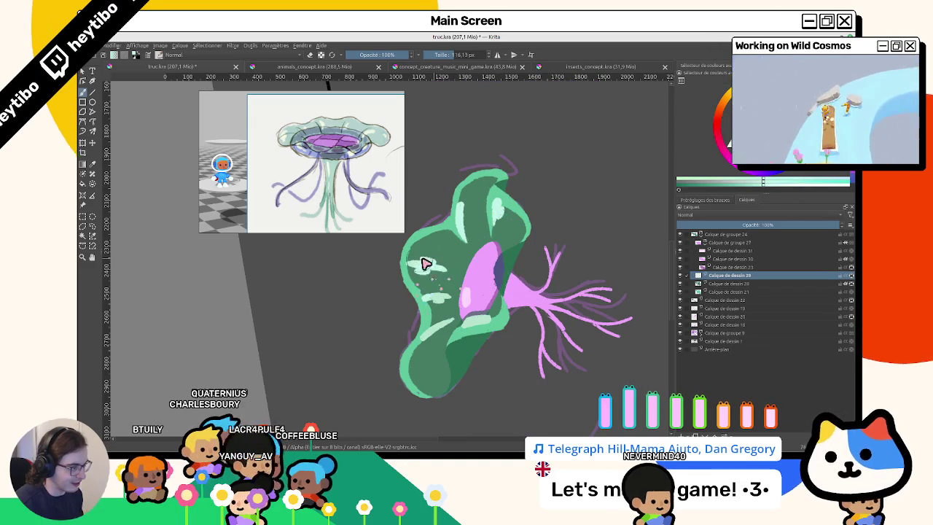
scroll(451, 336, down, 3)
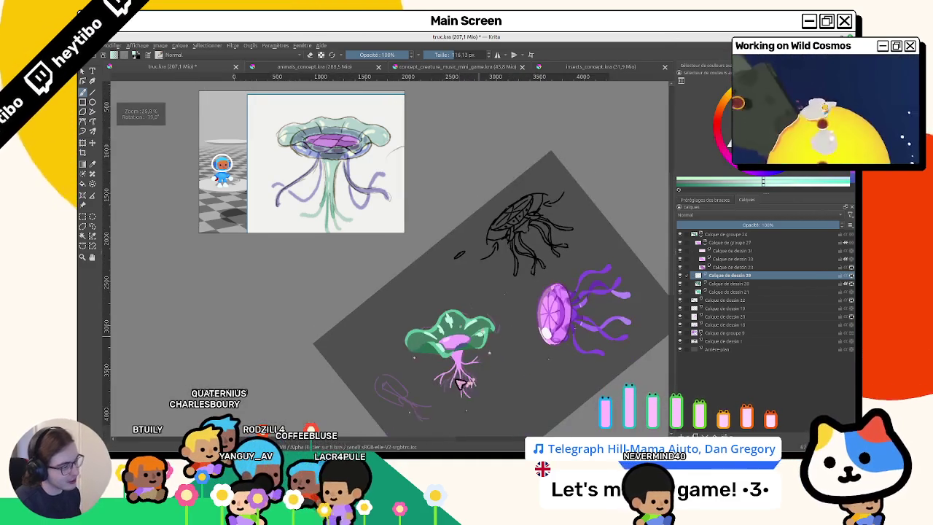
Try scattering light green speckles over the cap, then undo them.
scroll(442, 348, up, 2)
scroll(443, 347, up, 2)
mouse_move(492, 195)
mouse_down()
mouse_move(540, 202)
mouse_move(457, 253)
mouse_up()
scroll(540, 202, up, 3)
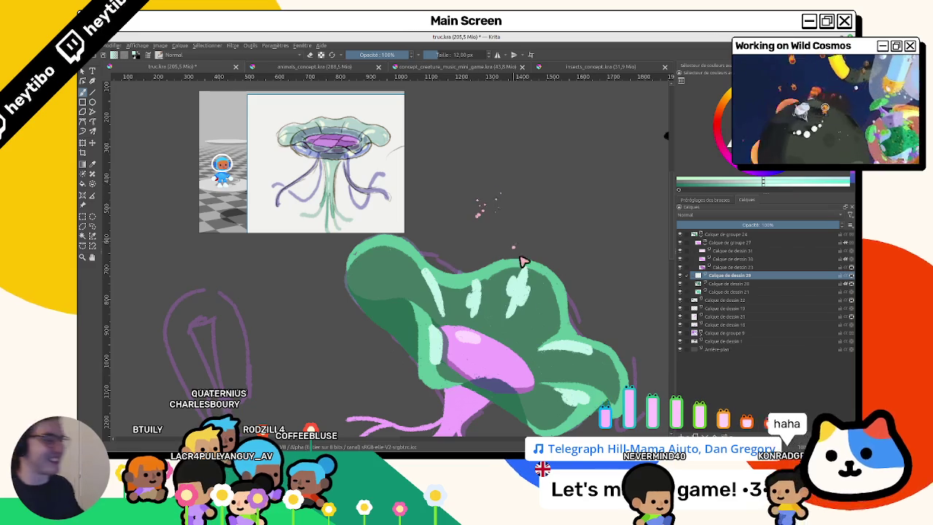
scroll(512, 244, up, 2)
mouse_move(379, 312)
mouse_down()
mouse_move(426, 277)
mouse_move(394, 312)
mouse_up()
key(ctrl+z)
key(ctrl+z)
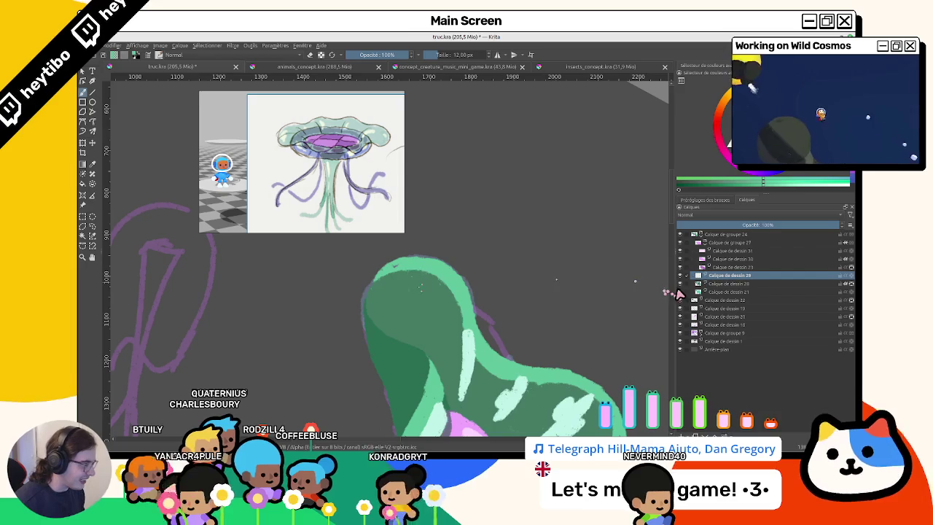
Switch painting to Calque de dessin 28 and reset the view rotation upright.
key(Page_Down)
mouse_move(420, 271)
mouse_down()
mouse_move(409, 324)
mouse_move(537, 258)
mouse_move(459, 354)
mouse_up()
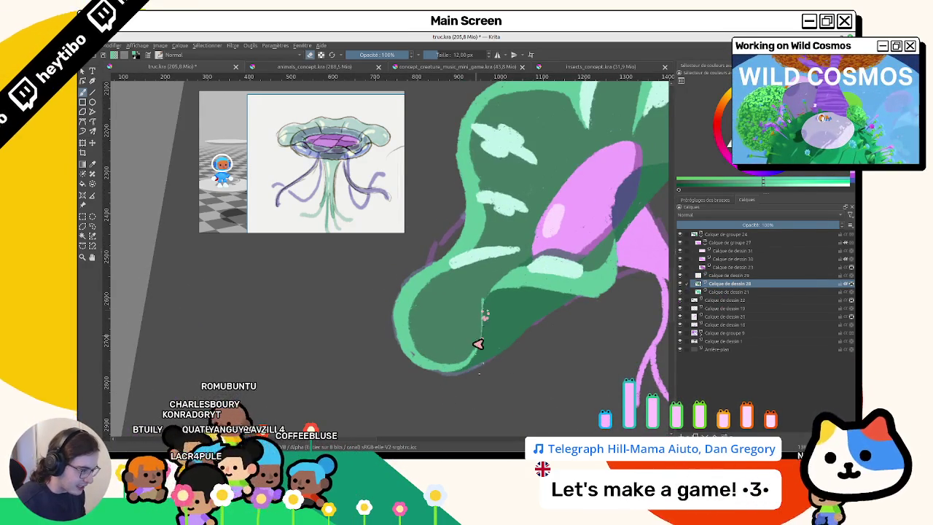
mouse_move(479, 354)
mouse_down()
mouse_move(479, 371)
mouse_move(529, 326)
mouse_move(539, 262)
mouse_move(511, 192)
mouse_up()
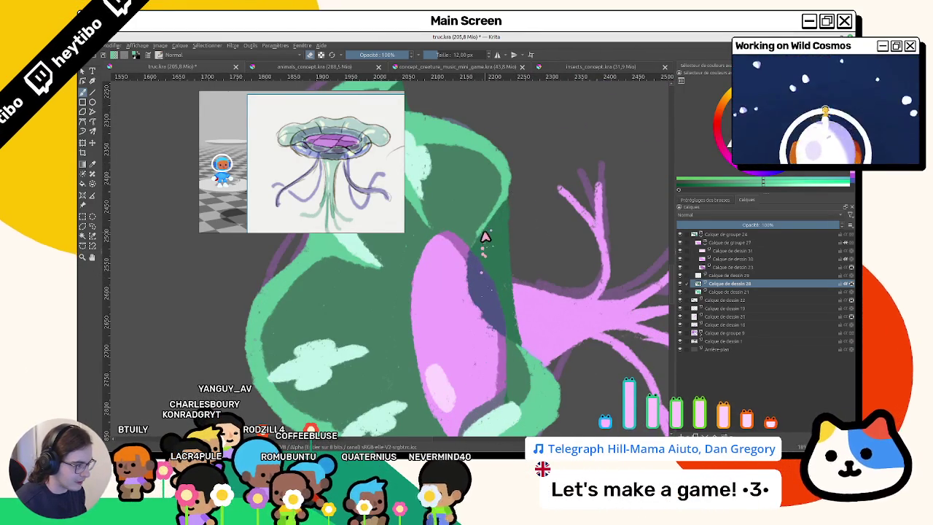
key(minus)
key(minus)
key(minus)
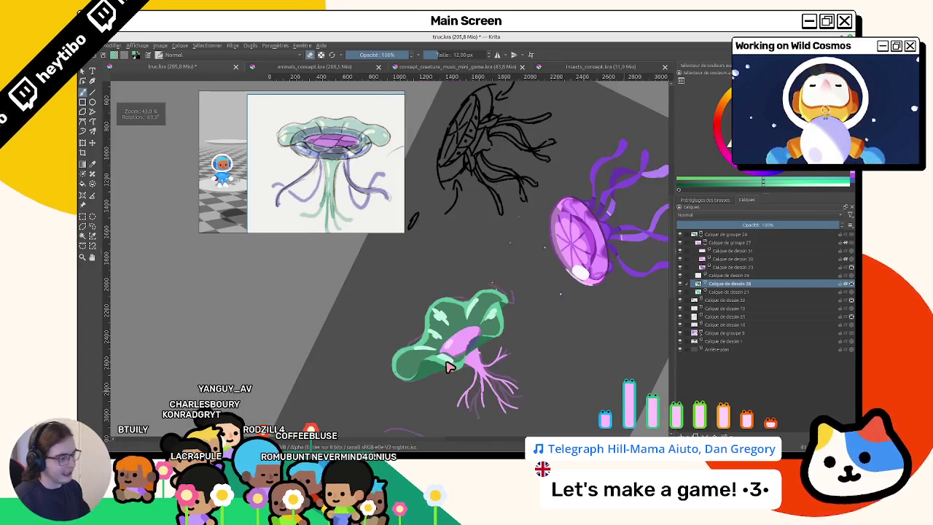
key(5)
scroll(449, 368, up, 3)
scroll(449, 368, up, 2)
scroll(572, 373, down, 2)
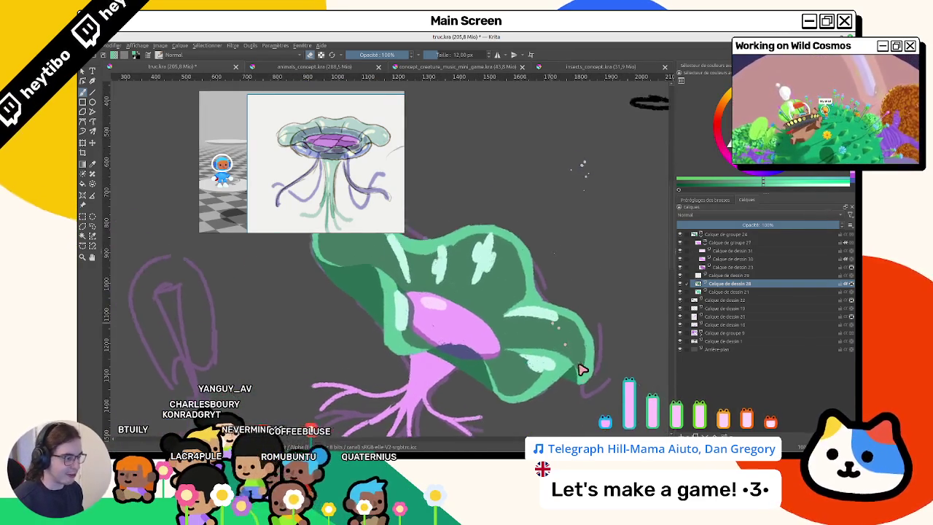
scroll(540, 350, down, 2)
mouse_move(540, 350)
mouse_down()
mouse_move(485, 257)
mouse_move(536, 312)
mouse_move(623, 343)
mouse_up()
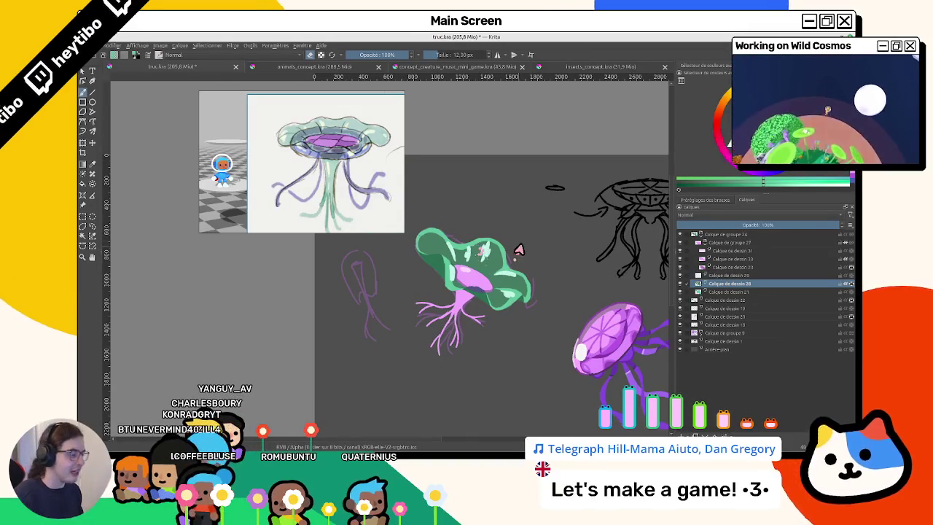
Select Calque de dessin 29, then collapse and select the Calque de groupe 27 group.
click(706, 276)
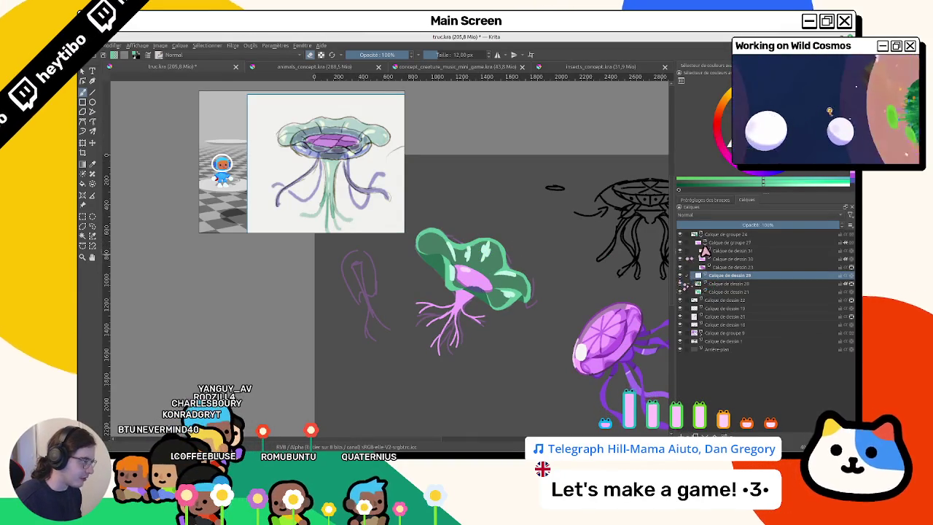
click(685, 243)
click(729, 243)
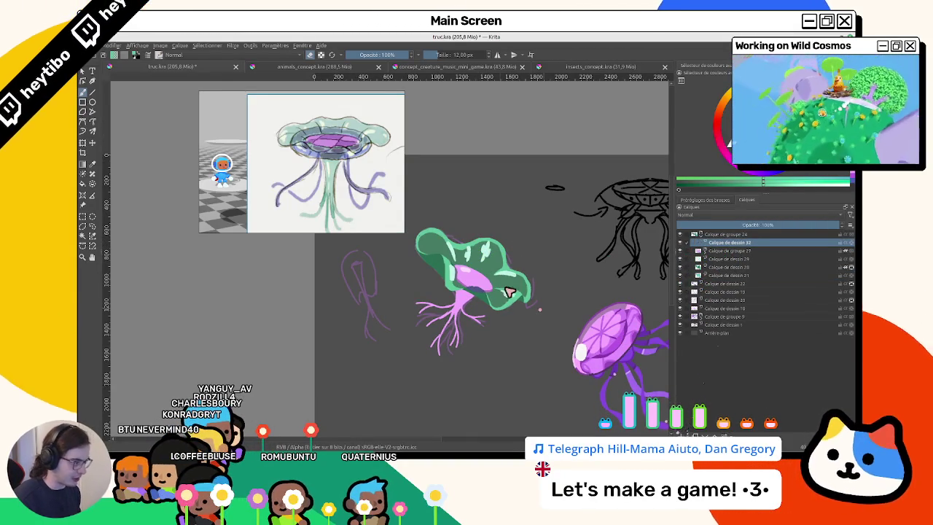
Paint a small cyan touch on the cap outline.
scroll(510, 285, up, 4)
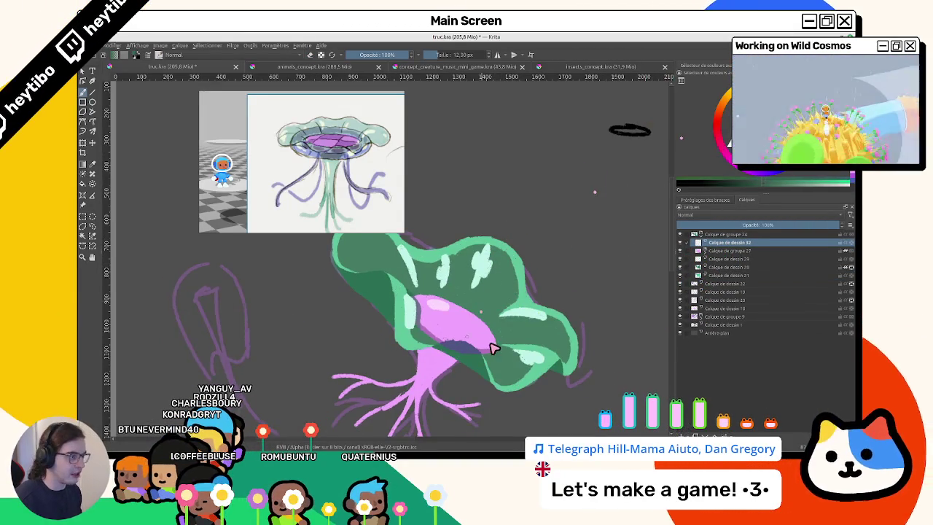
scroll(424, 316, up, 2)
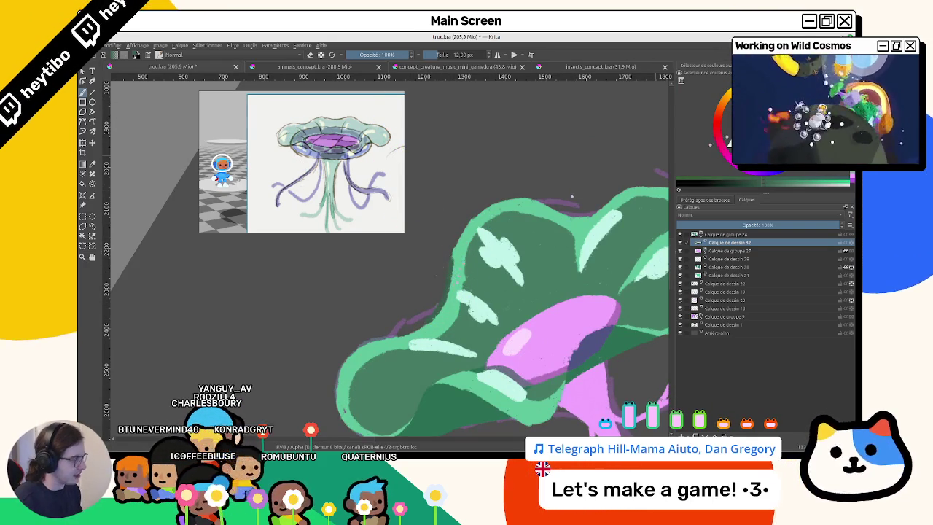
drag(430, 306, 440, 279)
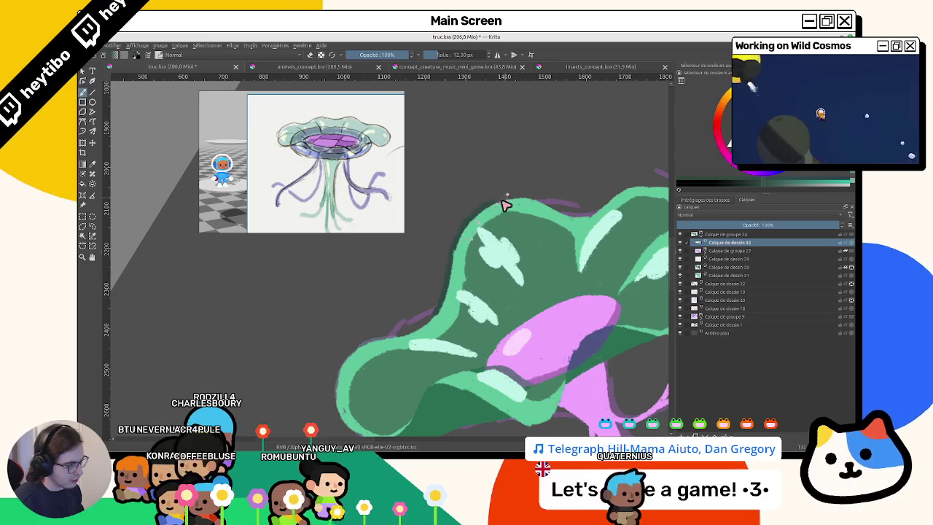
drag(415, 377, 430, 253)
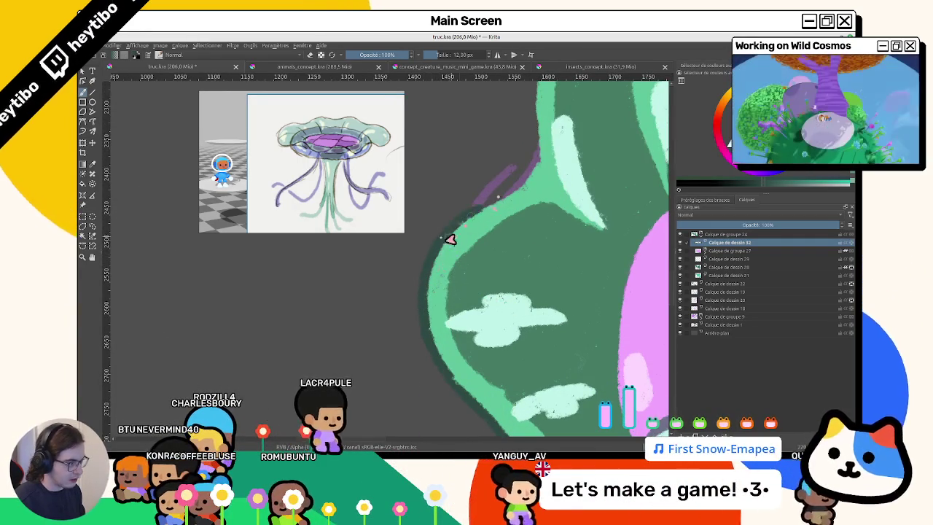
mouse_move(522, 183)
mouse_down()
mouse_move(416, 269)
mouse_move(416, 345)
mouse_move(385, 271)
mouse_up()
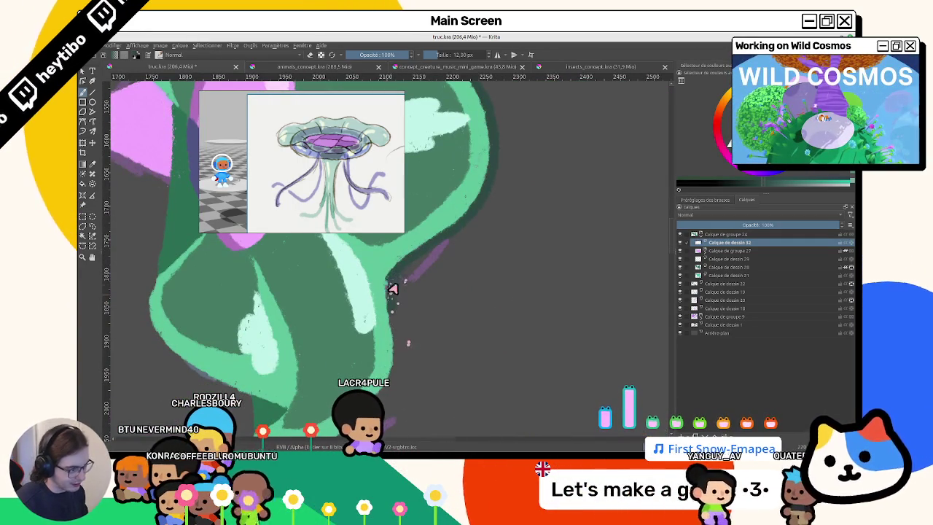
scroll(406, 280, up, 5)
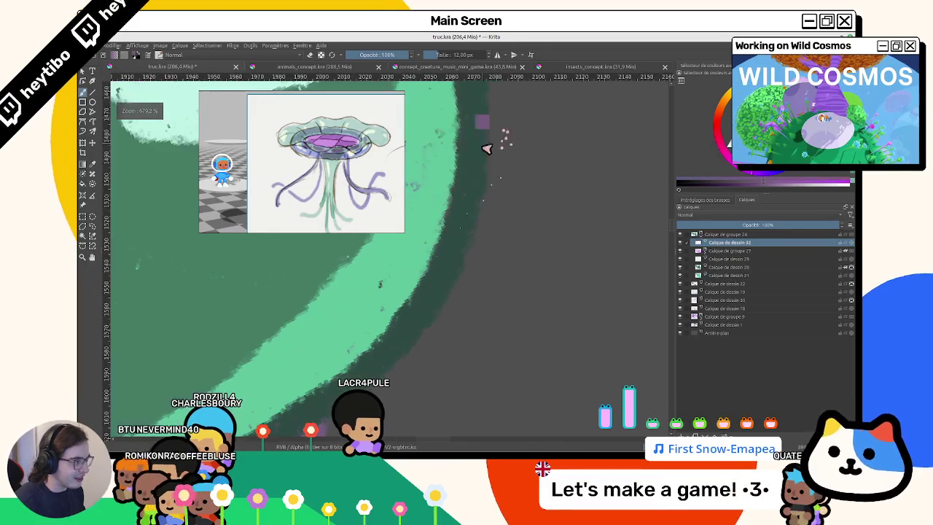
scroll(455, 249, down, 5)
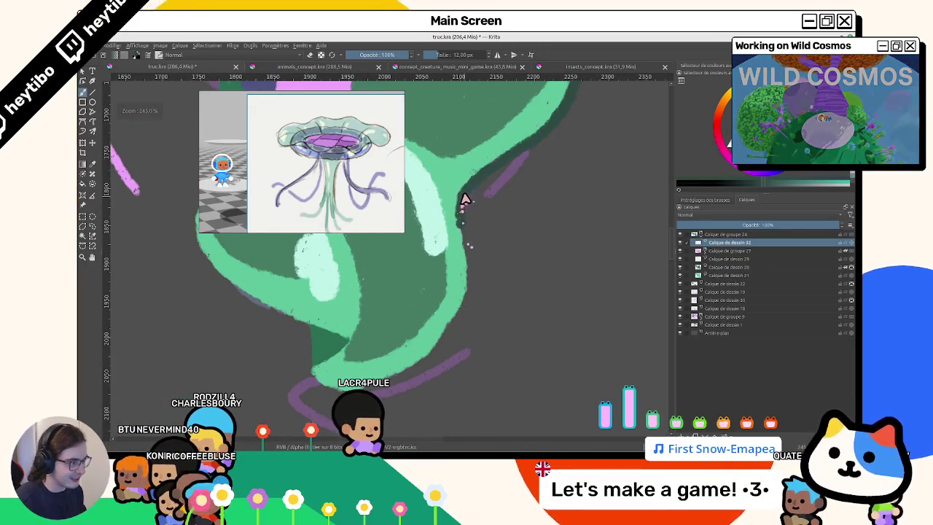
drag(440, 343, 496, 277)
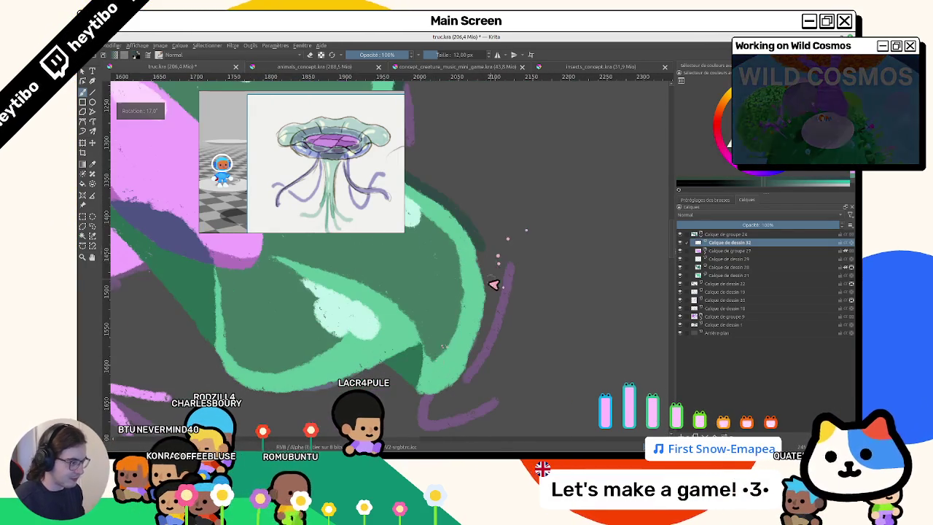
mouse_move(486, 342)
mouse_down()
mouse_move(435, 397)
mouse_move(408, 318)
mouse_up()
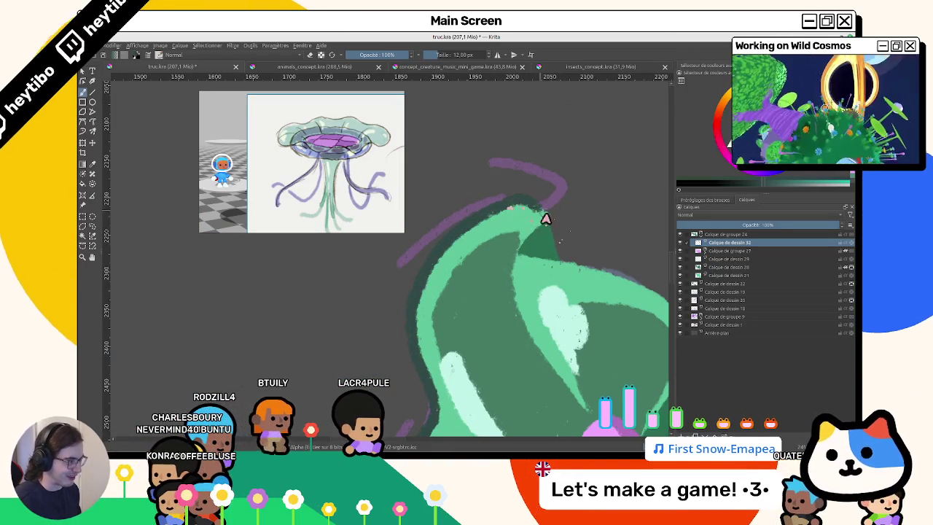
Darken the cap's top edge and extend dark green strokes along its rippled rim.
drag(510, 209, 548, 215)
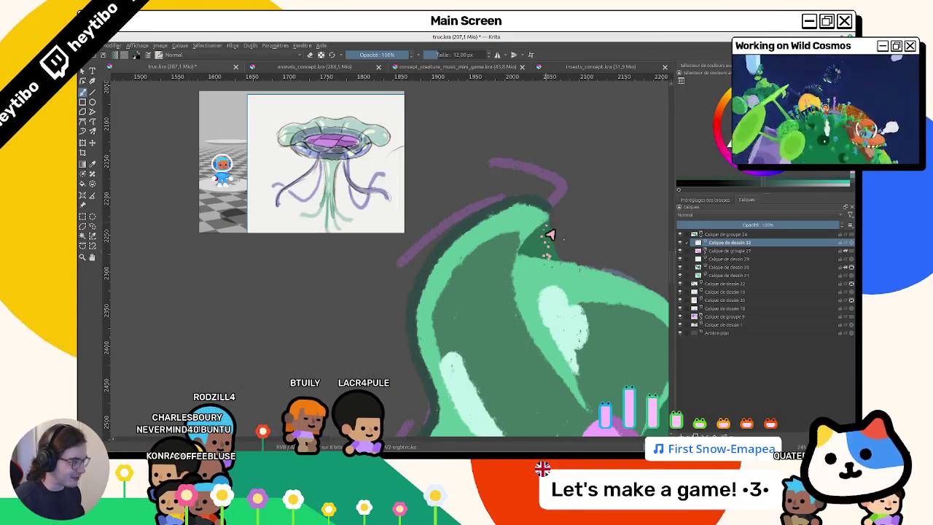
mouse_move(563, 255)
mouse_down()
mouse_move(550, 215)
mouse_move(497, 313)
mouse_up()
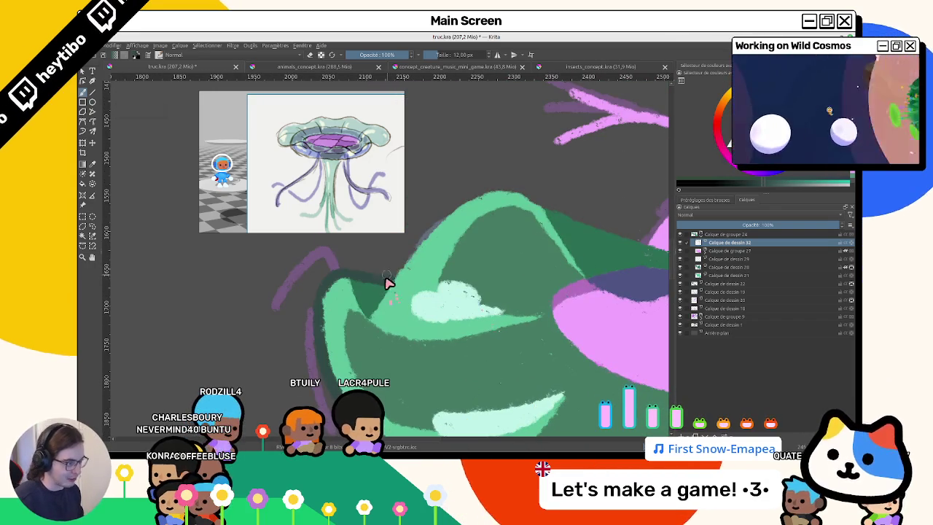
drag(396, 277, 438, 228)
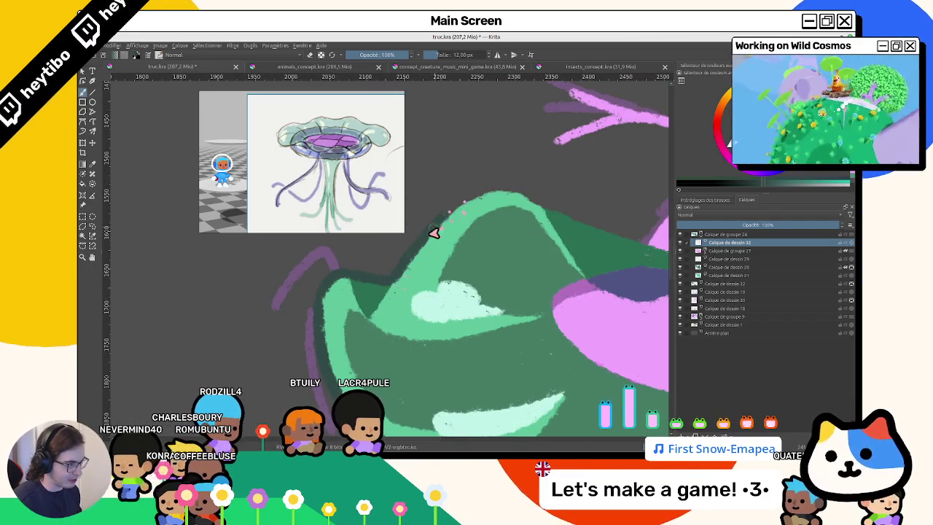
mouse_move(497, 347)
mouse_down()
mouse_move(460, 387)
mouse_move(500, 254)
mouse_move(397, 321)
mouse_up()
mouse_move(476, 383)
mouse_down()
mouse_move(375, 327)
mouse_move(478, 316)
mouse_move(465, 210)
mouse_up()
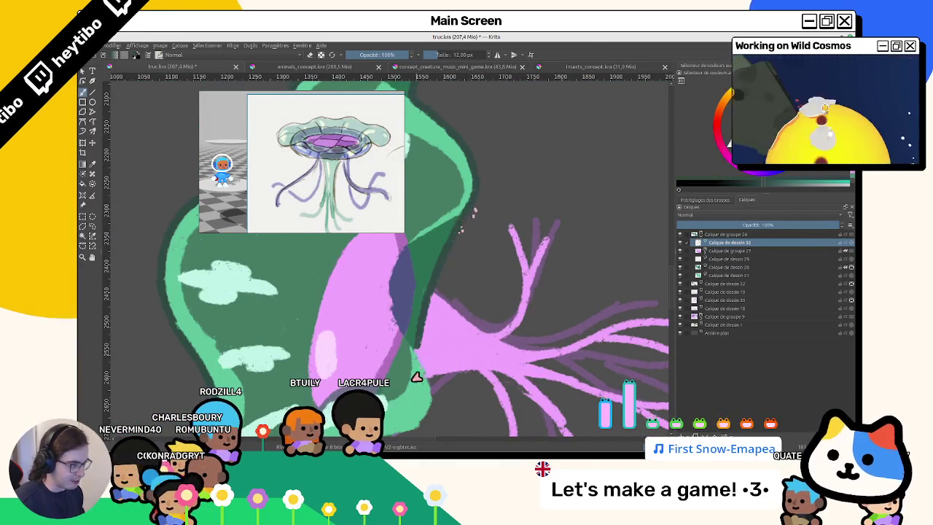
drag(449, 266, 452, 301)
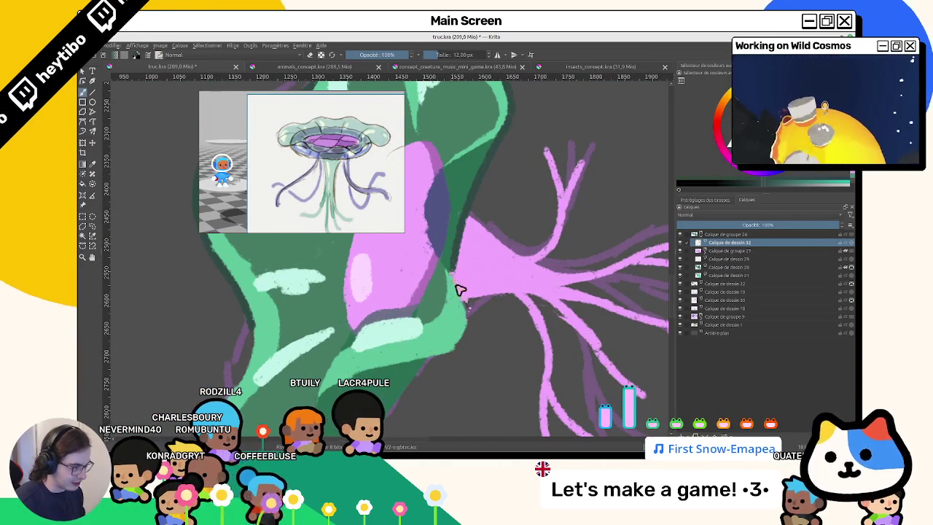
mouse_move(493, 366)
mouse_down()
mouse_move(508, 202)
mouse_move(510, 211)
mouse_up()
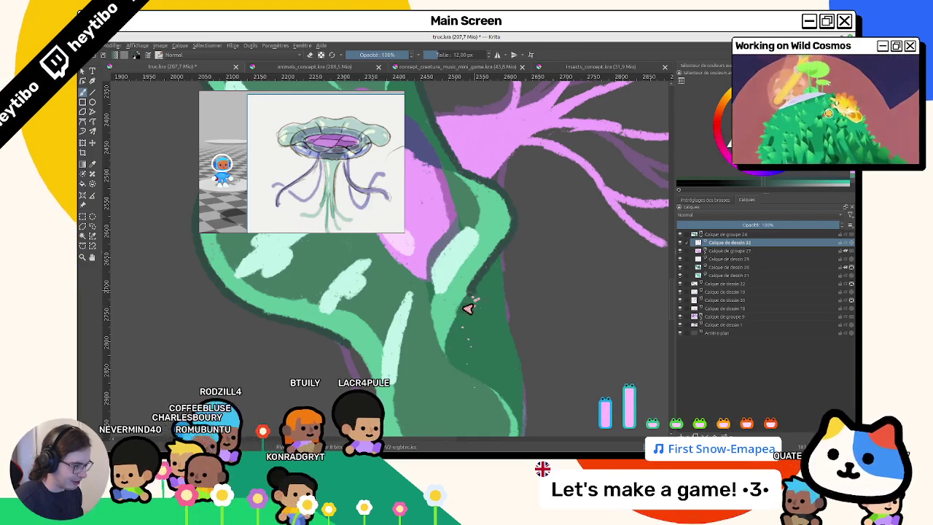
mouse_move(462, 362)
mouse_down()
mouse_move(447, 376)
mouse_move(442, 241)
mouse_up()
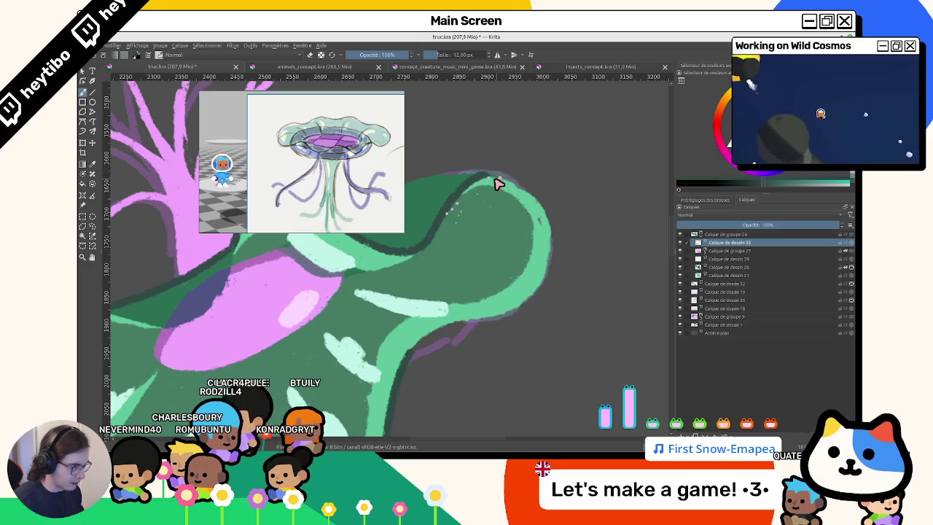
mouse_move(522, 204)
mouse_down()
mouse_move(406, 163)
mouse_move(491, 391)
mouse_move(487, 275)
mouse_up()
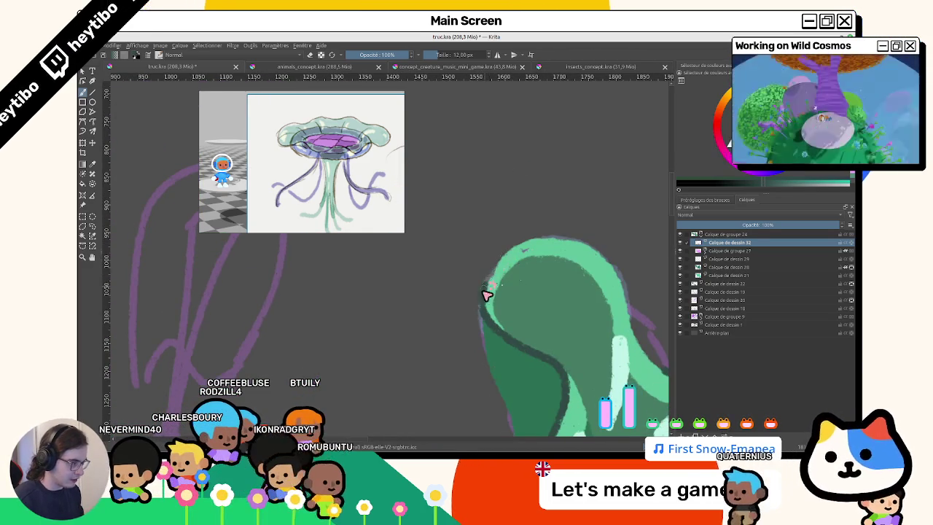
mouse_move(552, 217)
mouse_down()
mouse_move(454, 410)
mouse_move(509, 258)
mouse_move(494, 309)
mouse_up()
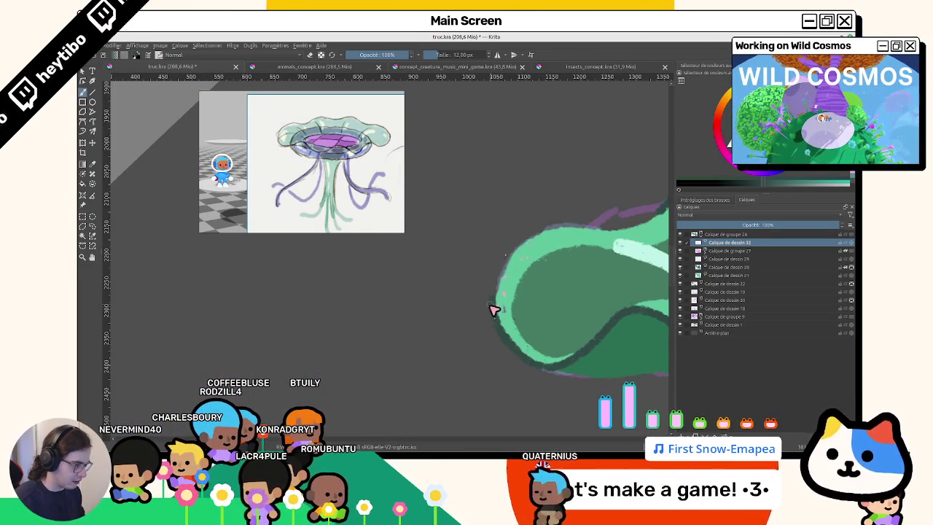
mouse_move(571, 220)
mouse_down()
mouse_move(583, 234)
mouse_move(474, 316)
mouse_up()
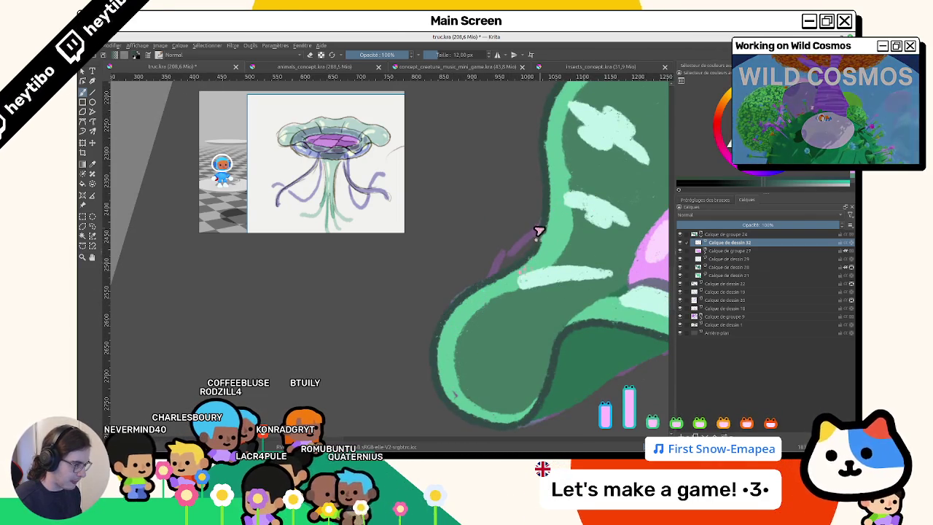
scroll(539, 251, down, 3)
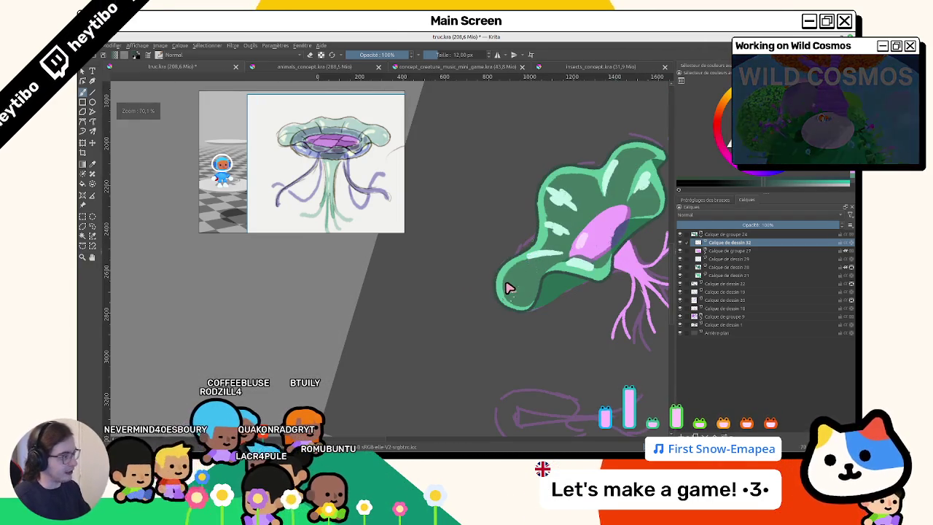
Pick a light green and paint a highlight stroke along the cap's right edge.
scroll(509, 288, down, 3)
scroll(510, 289, up, 5)
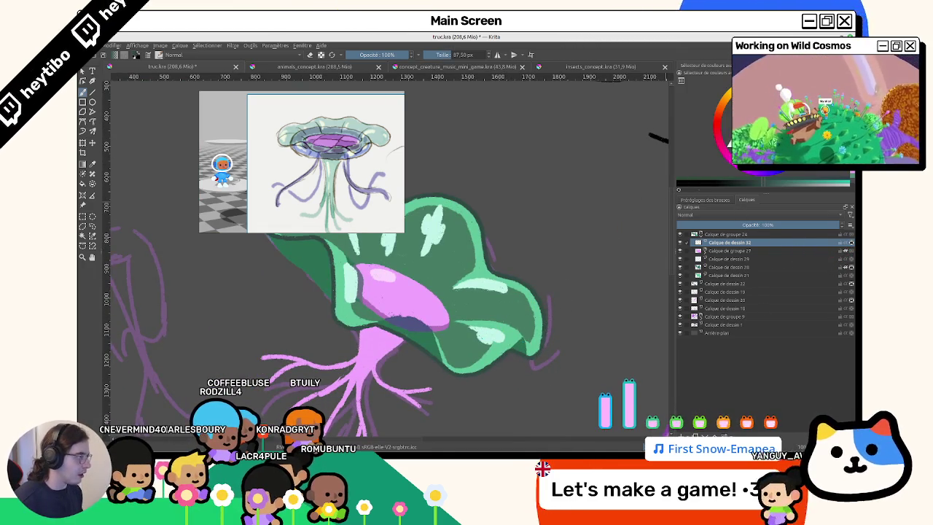
ctrl+click(502, 292)
drag(499, 275, 541, 350)
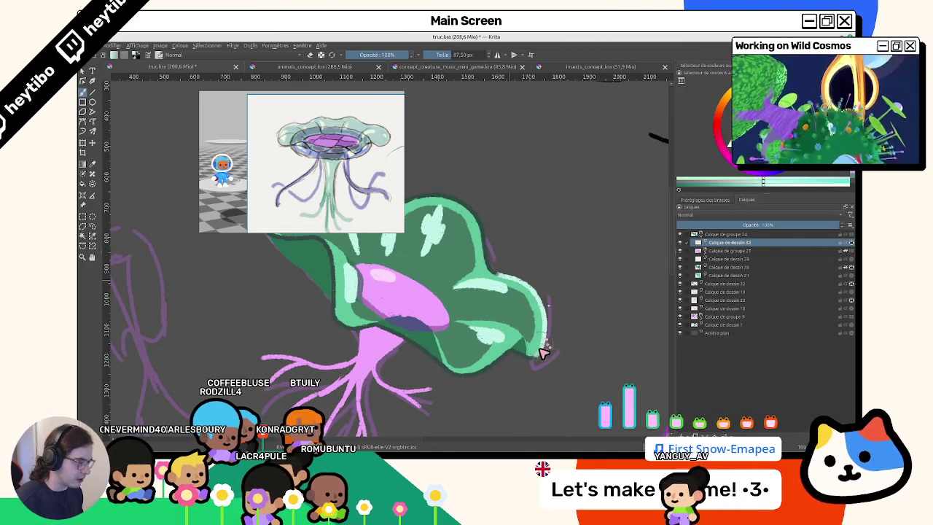
Pan toward the purple jellyfish, then recentre the green cap and rotate it upright.
scroll(549, 350, down, 1)
scroll(549, 350, down, 2)
scroll(532, 337, up, 2)
scroll(498, 292, up, 1)
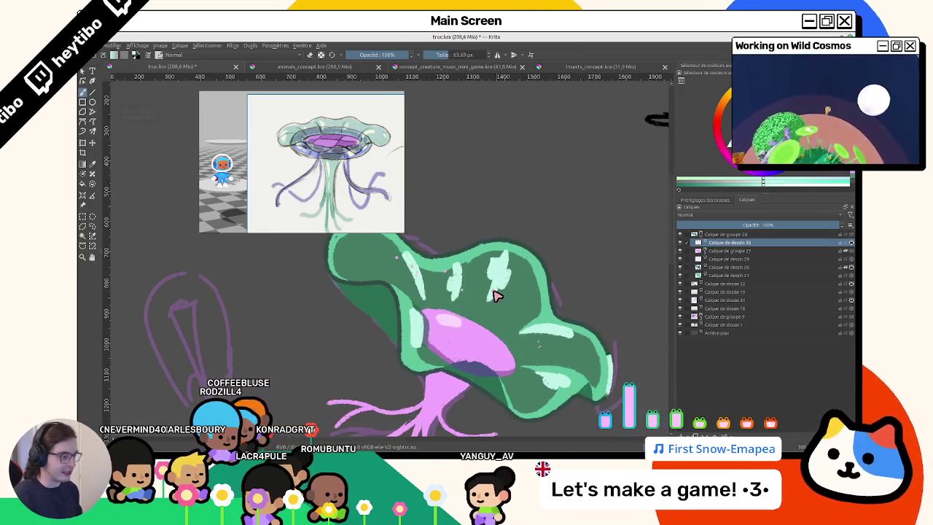
drag(500, 285, 576, 177)
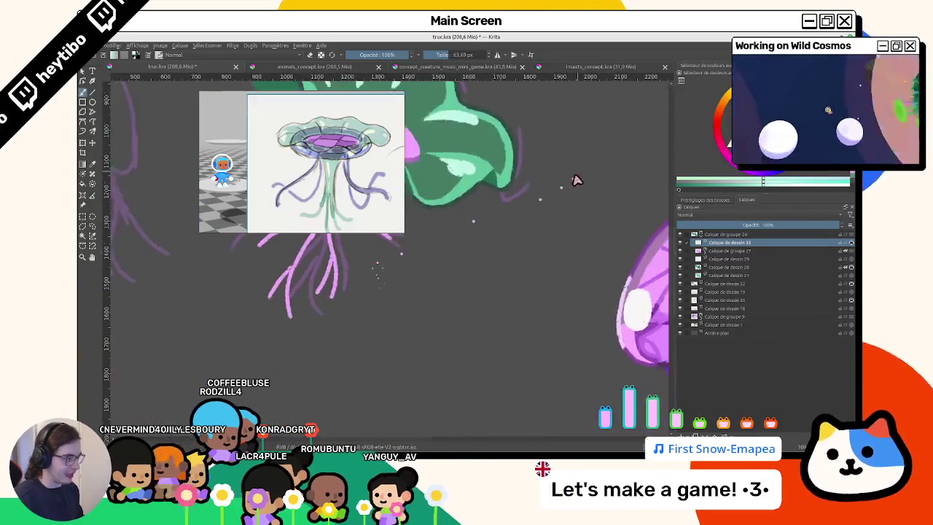
scroll(614, 323, up, 1)
scroll(593, 306, down, 1)
scroll(377, 211, up, 1)
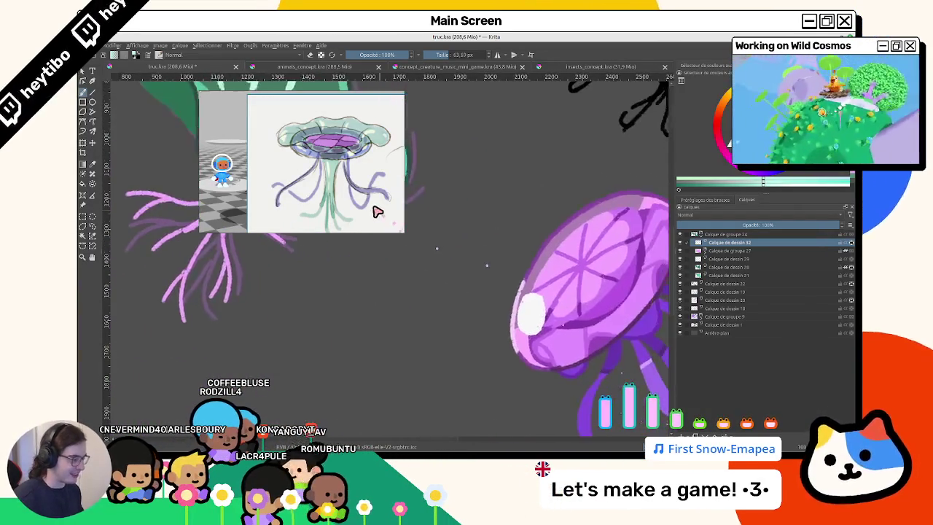
scroll(377, 212, down, 1)
scroll(520, 308, up, 2)
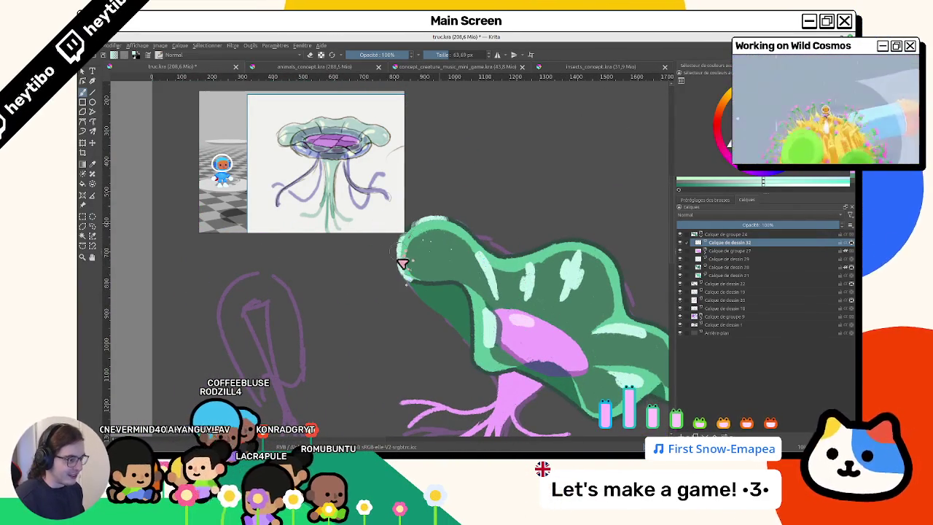
drag(626, 236, 518, 198)
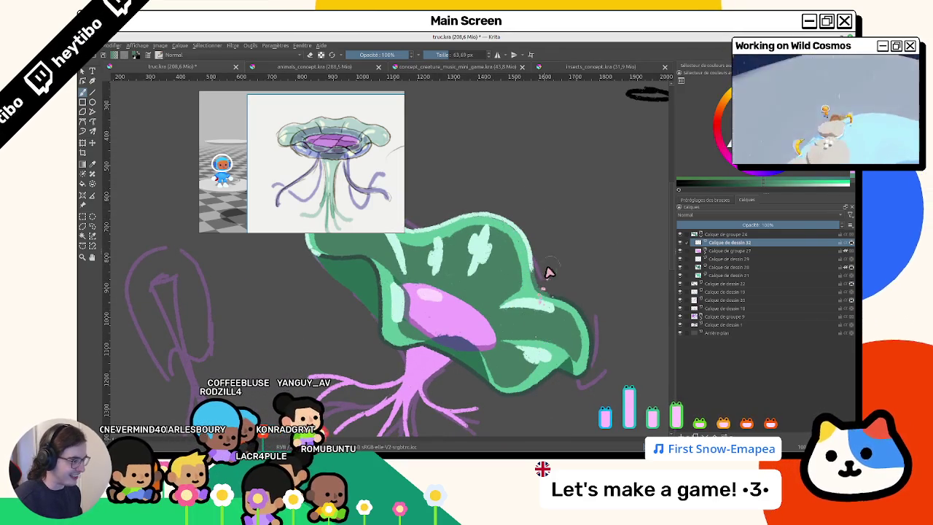
drag(574, 406, 490, 355)
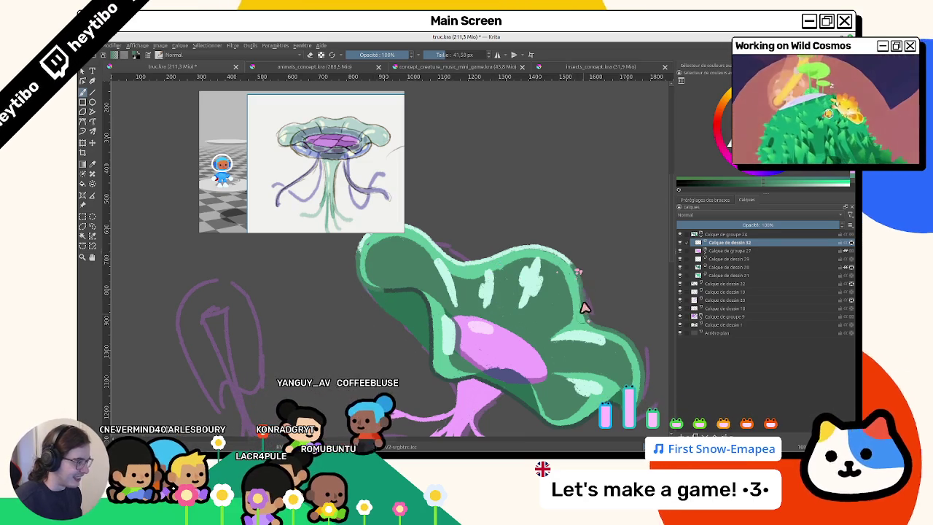
scroll(581, 291, down, 3)
Rotate and zoom the view around the jellyfish's cap to inspect it.
key(5)
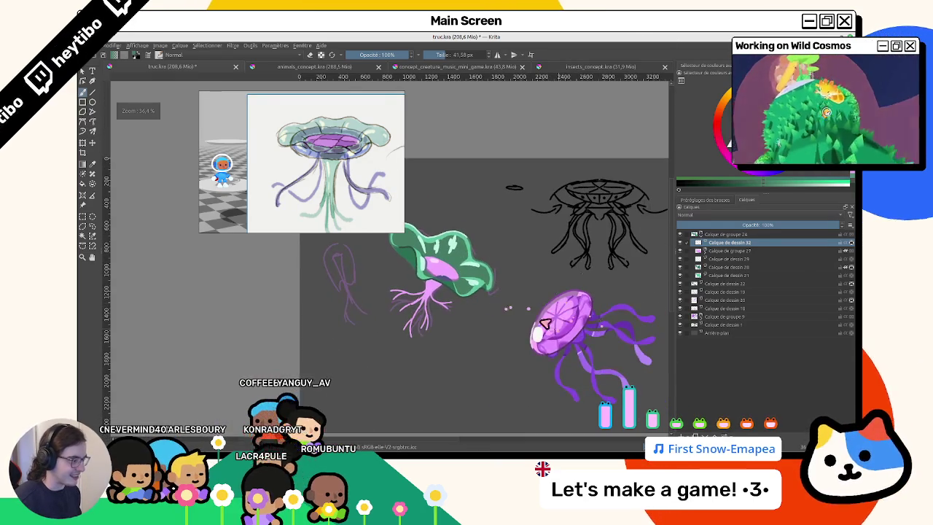
scroll(539, 337, up, 2)
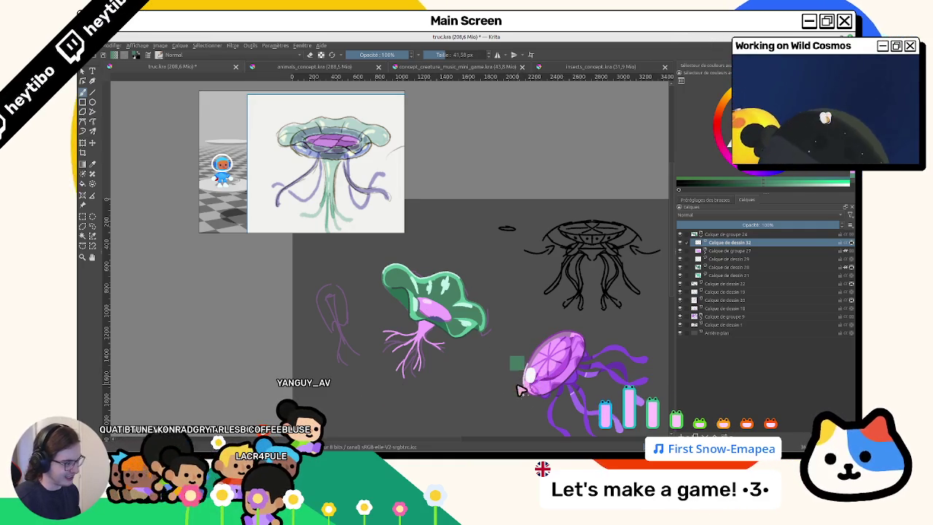
scroll(427, 292, up, 2)
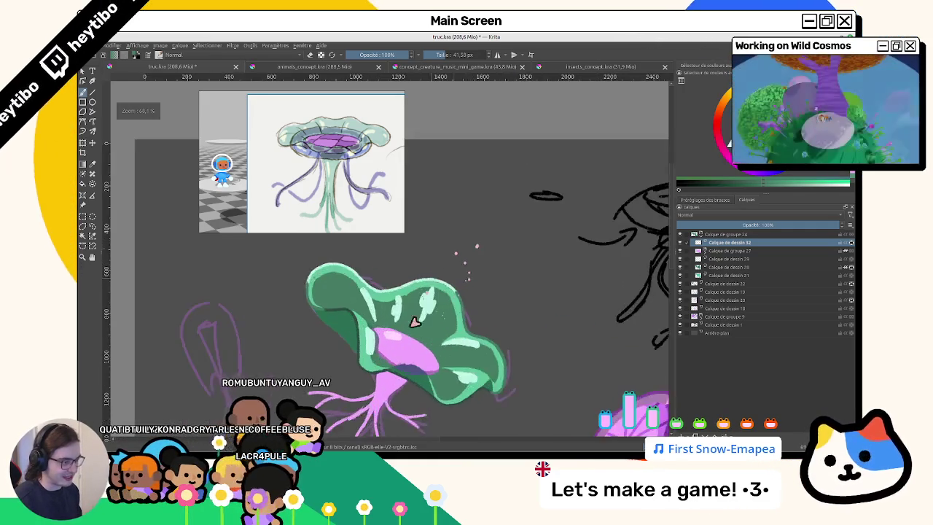
scroll(470, 299, up, 2)
drag(470, 299, 568, 322)
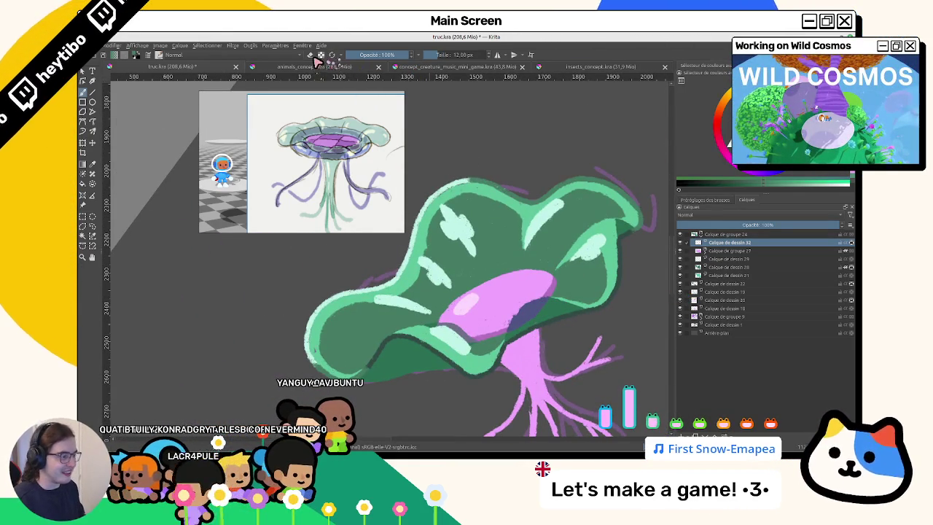
scroll(531, 355, up, 1)
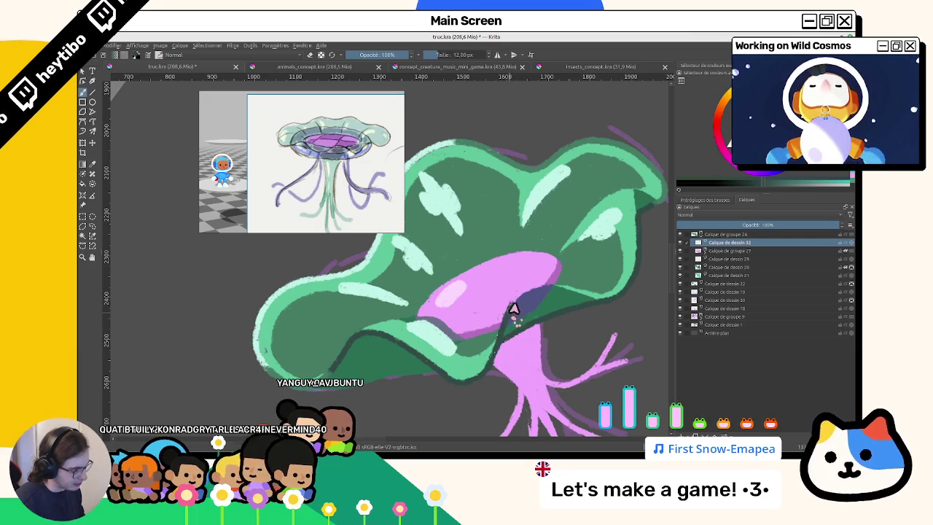
drag(537, 331, 499, 304)
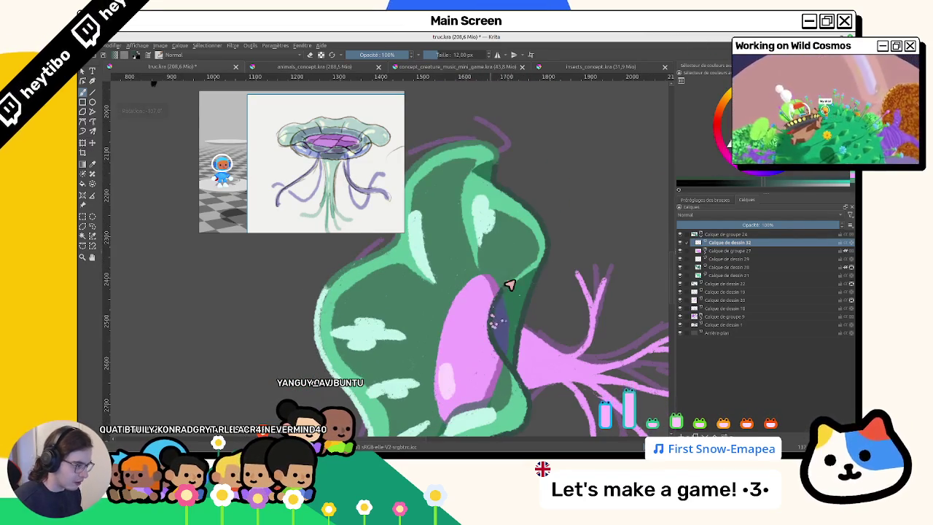
mouse_move(548, 255)
mouse_down()
mouse_move(531, 209)
mouse_move(539, 259)
mouse_up()
mouse_move(540, 326)
mouse_down()
mouse_move(552, 329)
mouse_move(374, 293)
mouse_move(483, 296)
mouse_up()
drag(471, 328, 407, 282)
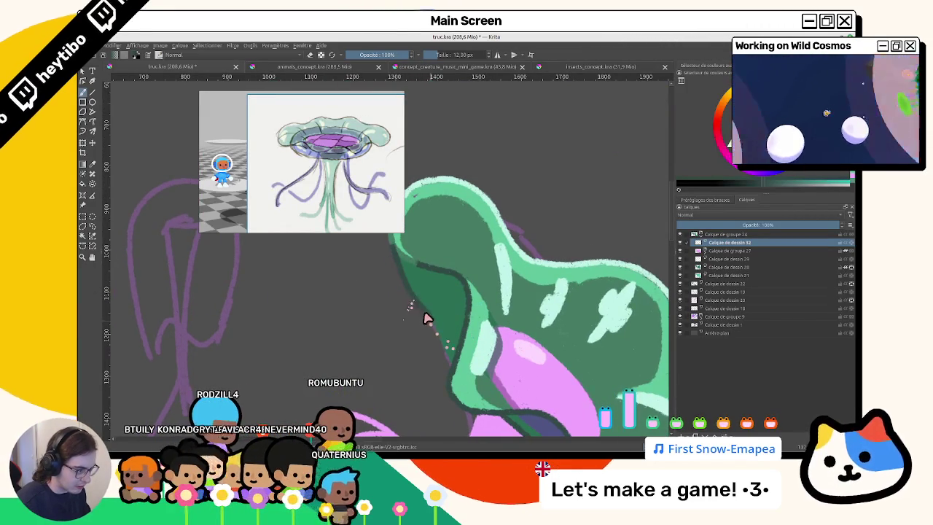
mouse_move(436, 350)
mouse_down()
mouse_move(454, 396)
mouse_move(437, 158)
mouse_move(485, 265)
mouse_up()
scroll(434, 290, up, 3)
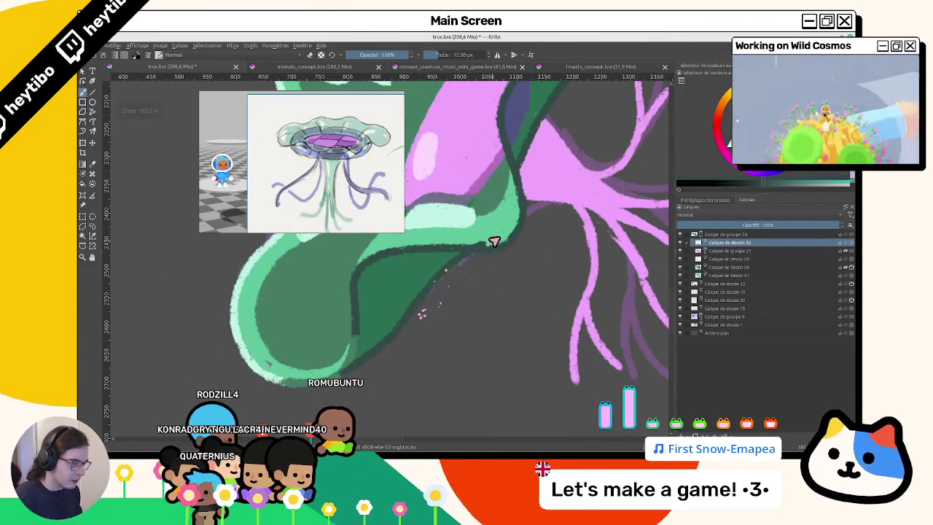
scroll(454, 333, down, 3)
scroll(454, 357, down, 2)
Reset the canvas to 100% zoom and 0° rotation with the jellyfish centred.
key(1)
key(5)
drag(455, 365, 493, 306)
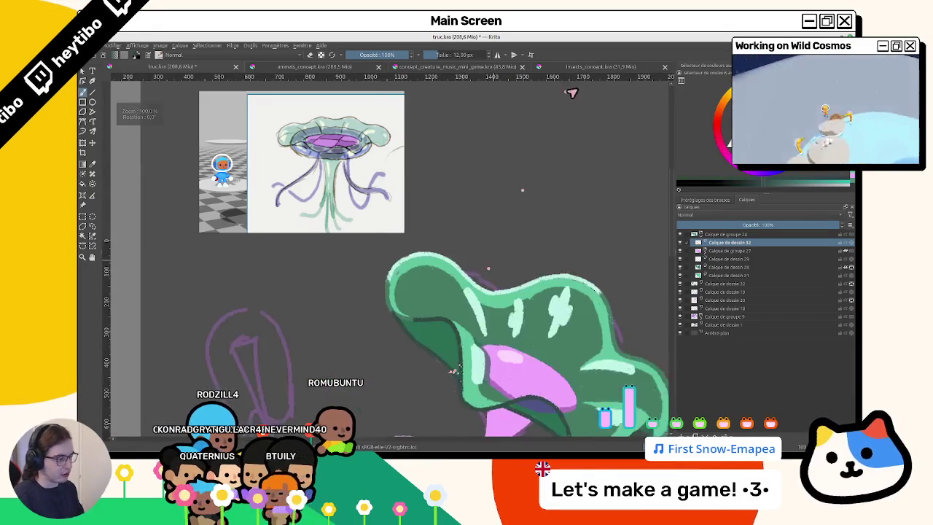
scroll(493, 306, down, 1)
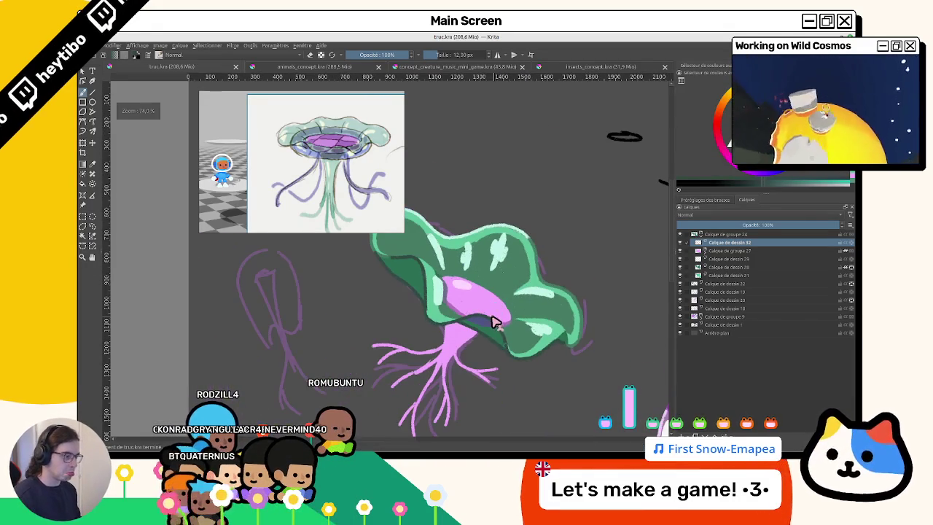
drag(485, 333, 498, 414)
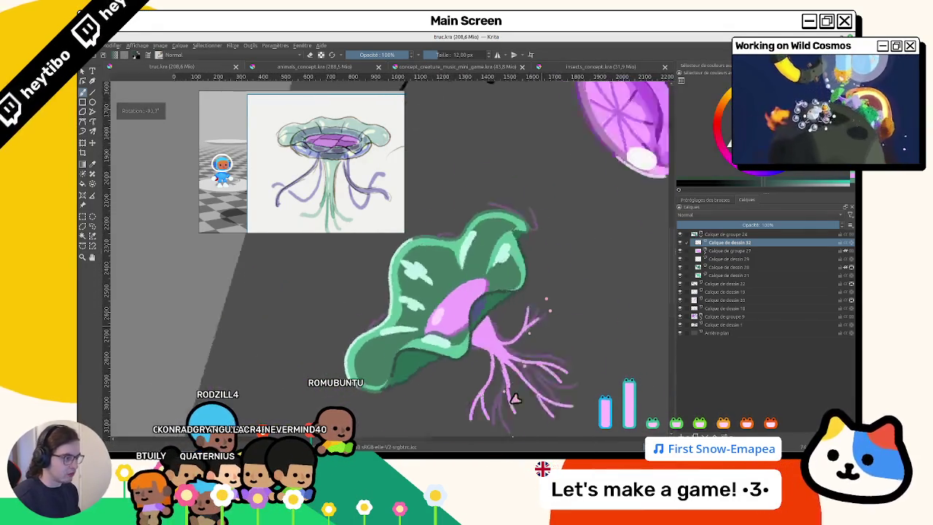
key(1)
key(5)
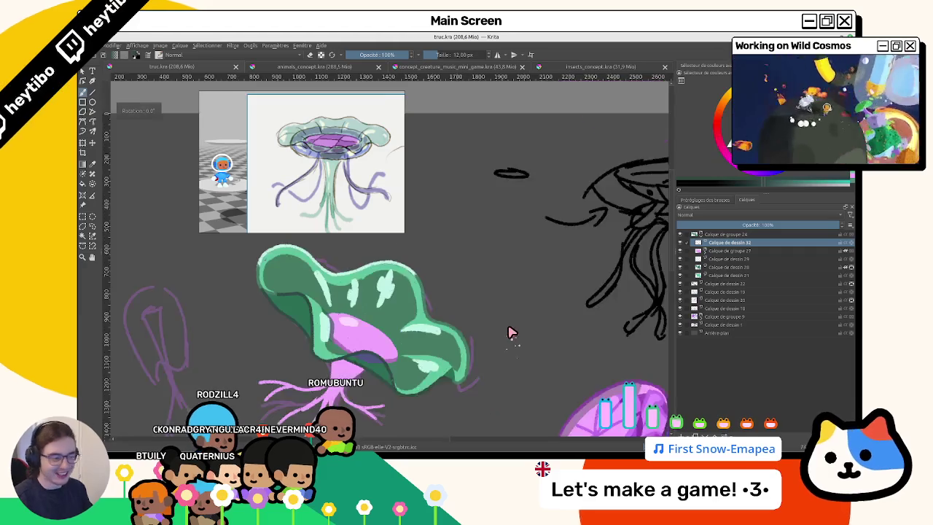
mouse_move(490, 272)
mouse_down()
mouse_move(516, 216)
mouse_move(505, 231)
mouse_move(542, 258)
mouse_up()
mouse_move(474, 260)
mouse_down()
mouse_move(500, 279)
mouse_move(486, 274)
mouse_up()
Sample the core's pink as the painting colour and select layer Calque de dessin 20.
ctrl+click(509, 266)
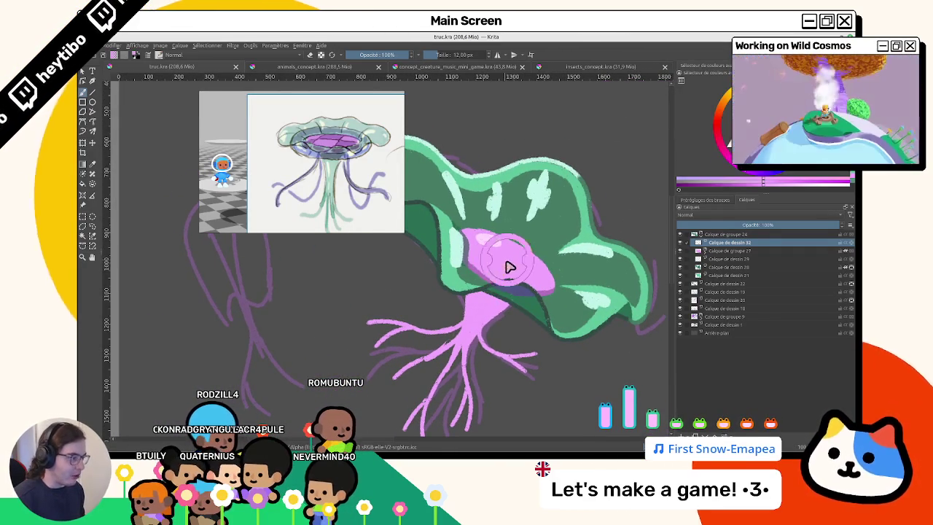
scroll(512, 271, down, 3)
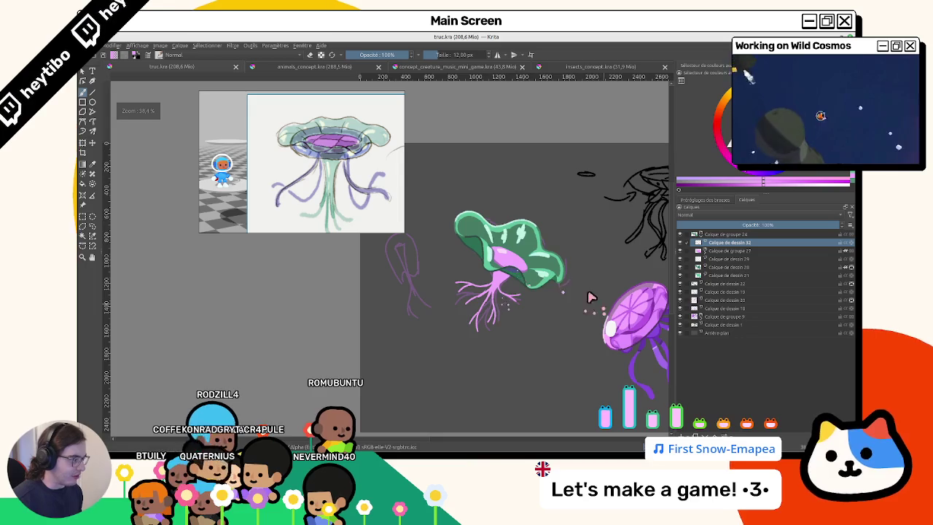
scroll(568, 286, down, 1)
scroll(568, 286, up, 2)
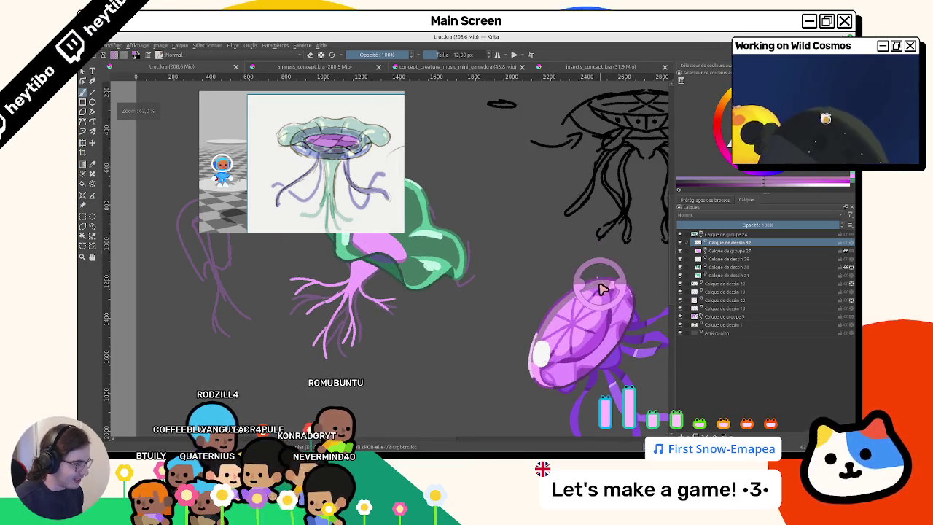
click(722, 300)
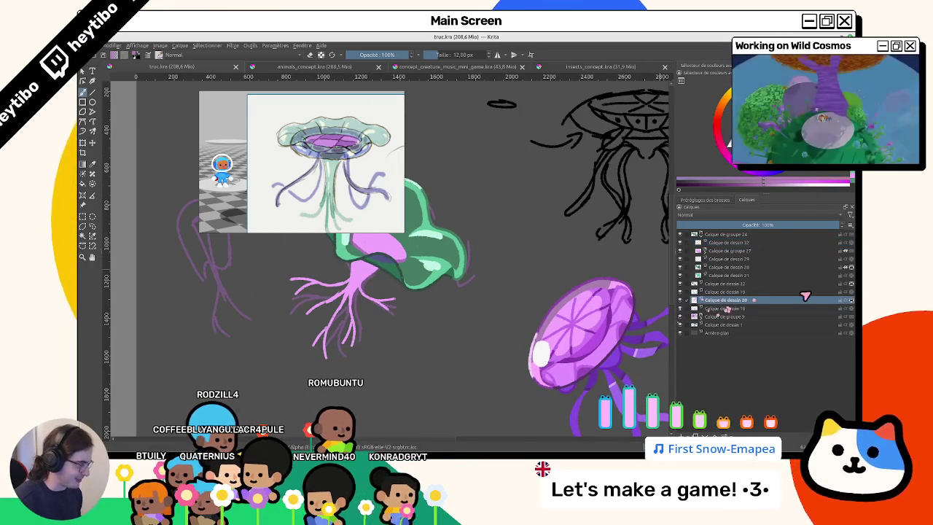
Tilt the view and make the new layer Calque de dessin 33 above layer 20 active.
scroll(487, 350, up, 2)
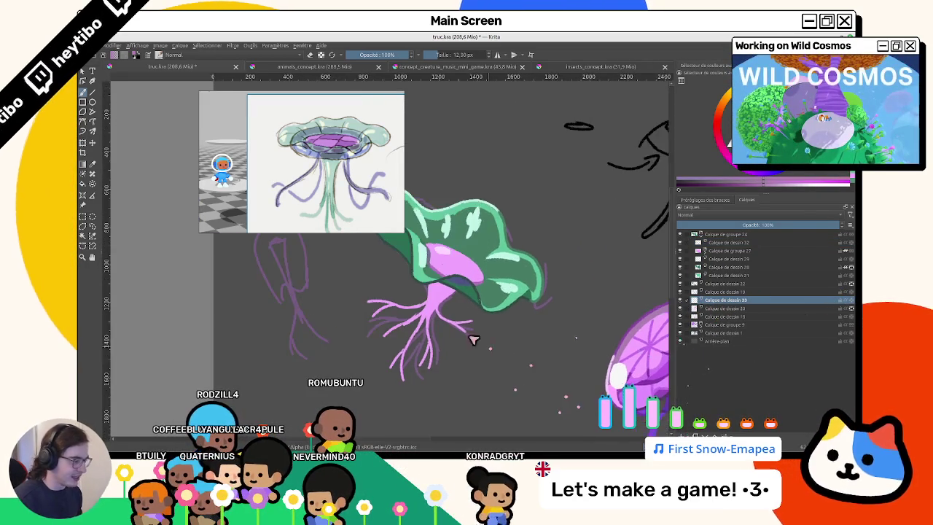
scroll(421, 281, up, 1)
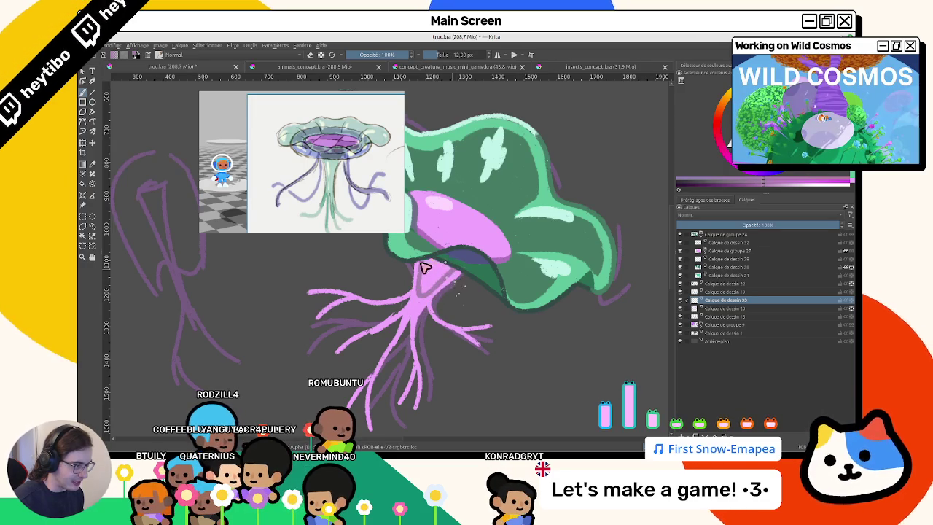
mouse_move(437, 335)
mouse_down()
mouse_move(515, 270)
mouse_move(505, 275)
mouse_up()
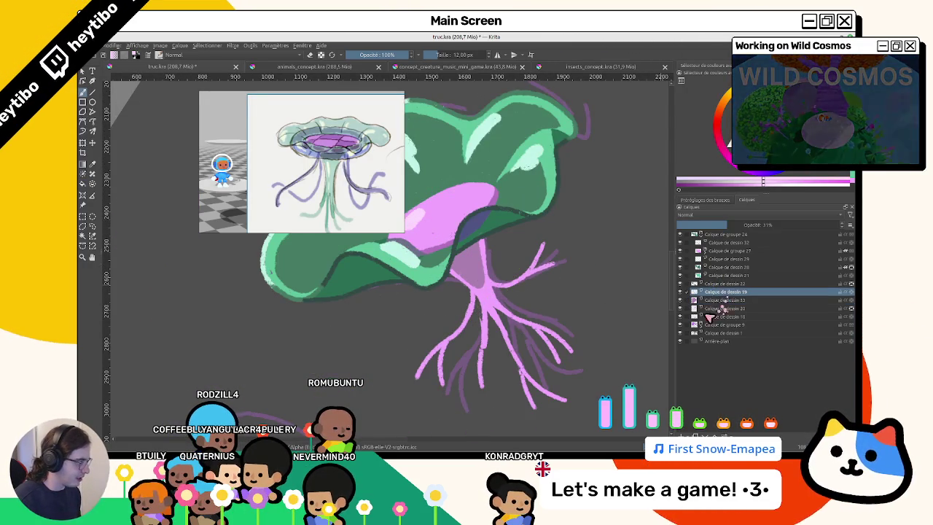
click(778, 307)
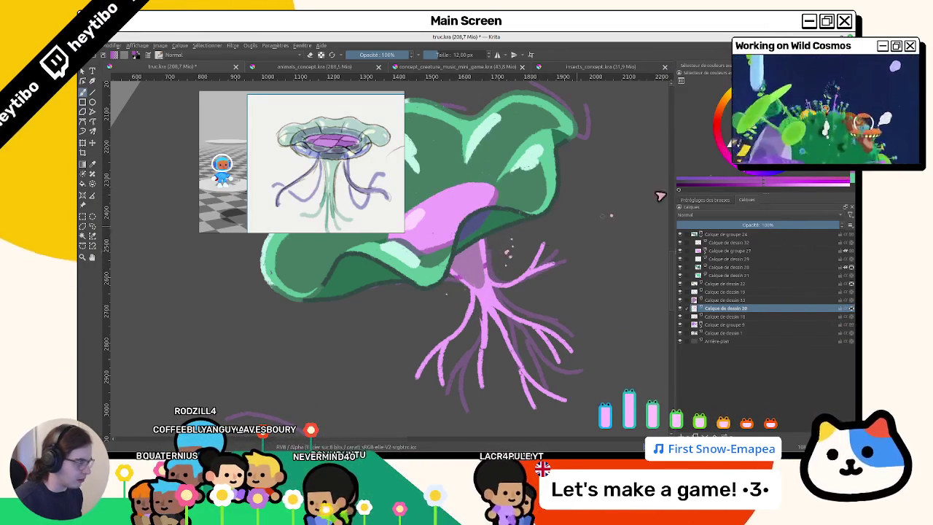
drag(513, 259, 441, 192)
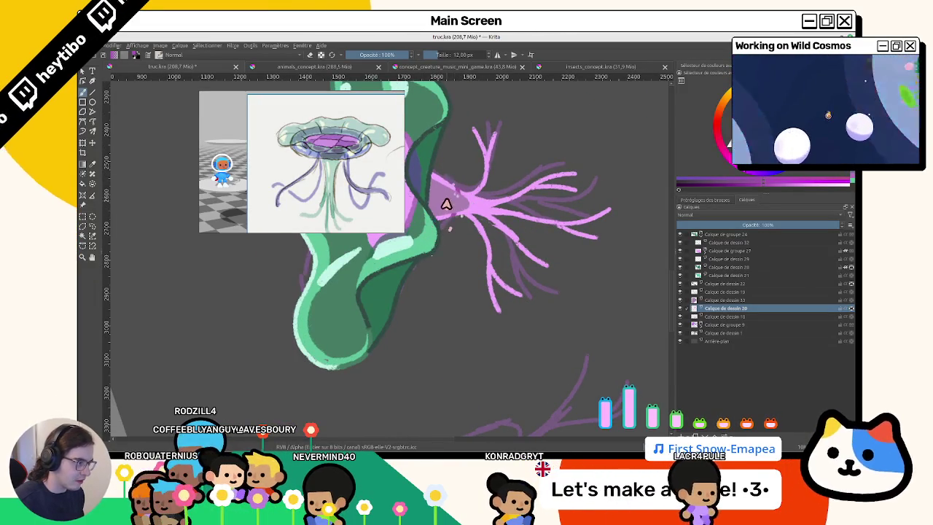
drag(445, 193, 545, 270)
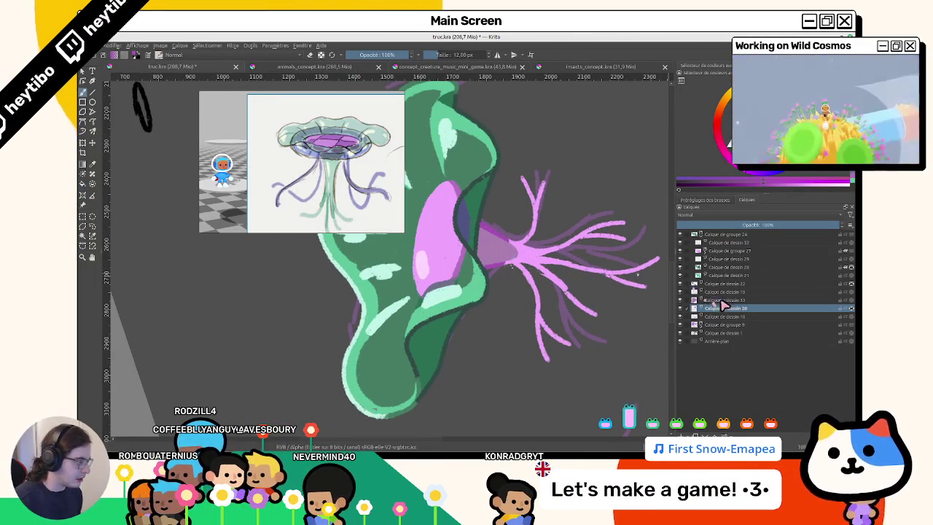
click(720, 301)
Lower brush opacity to 53%, turn the tentacles to point right, and select Calque de groupe 27.
click(380, 56)
mouse_move(326, 162)
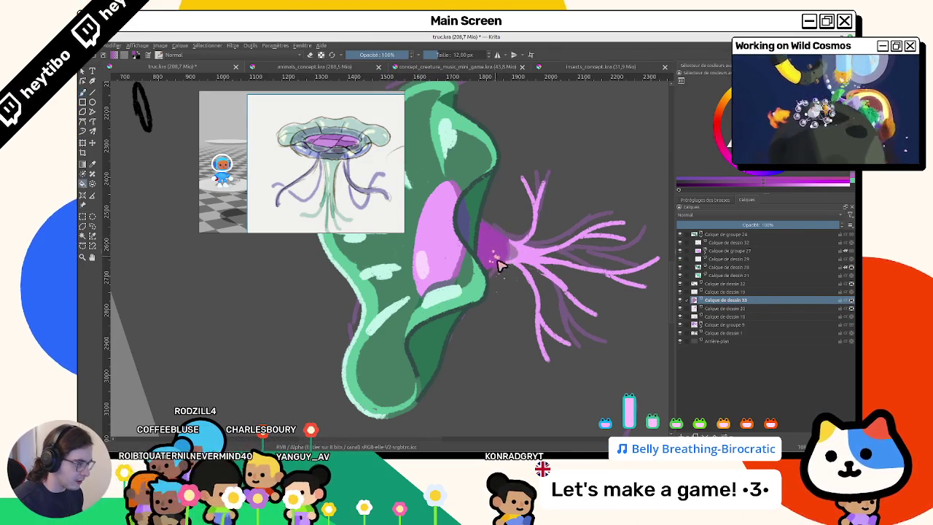
key(6)
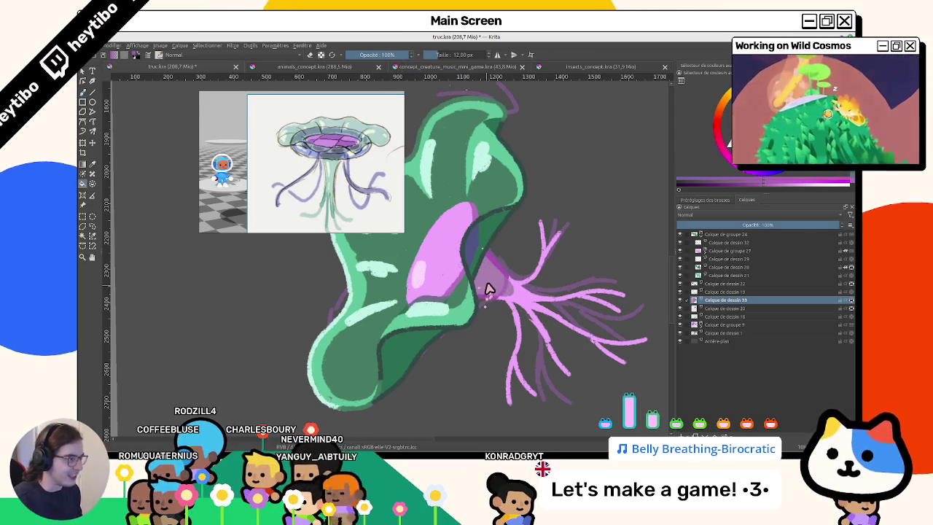
key(4)
key(4)
key(4)
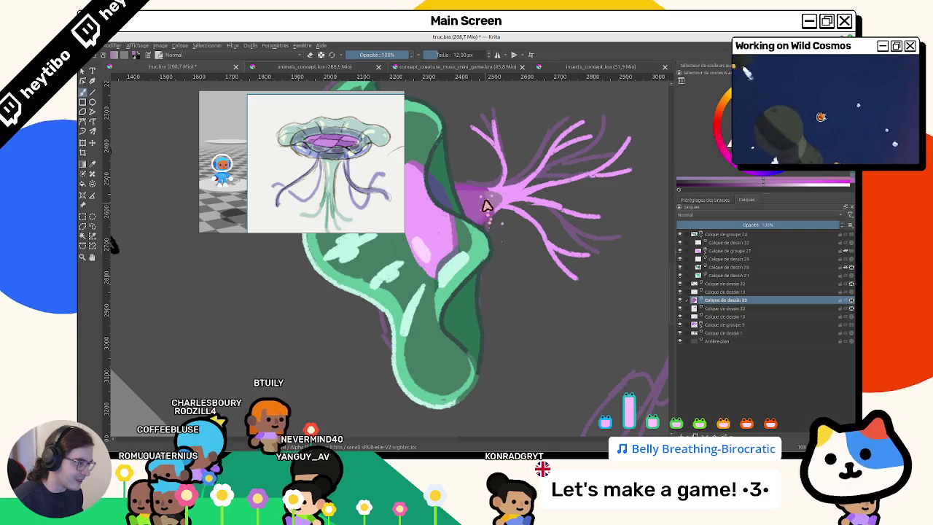
key(Page_Down)
scroll(530, 180, up, 2)
scroll(469, 197, up, 2)
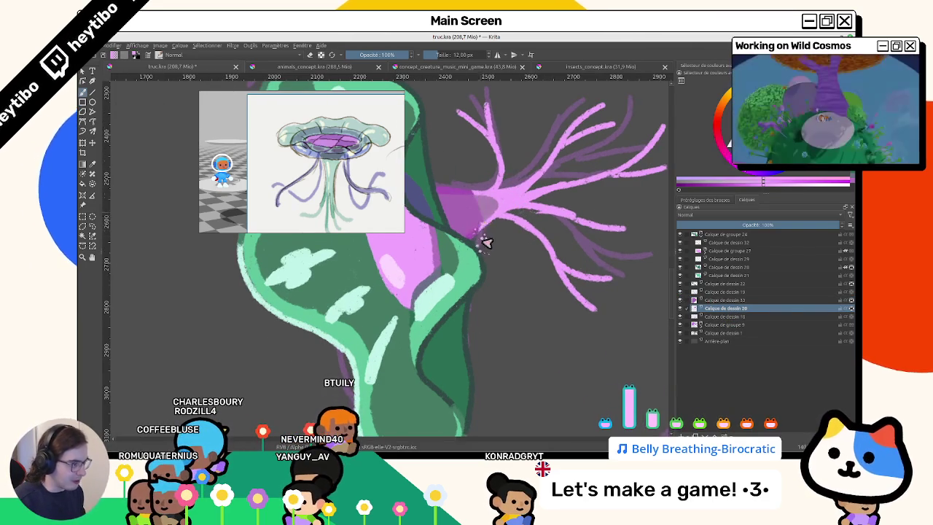
scroll(484, 220, down, 8)
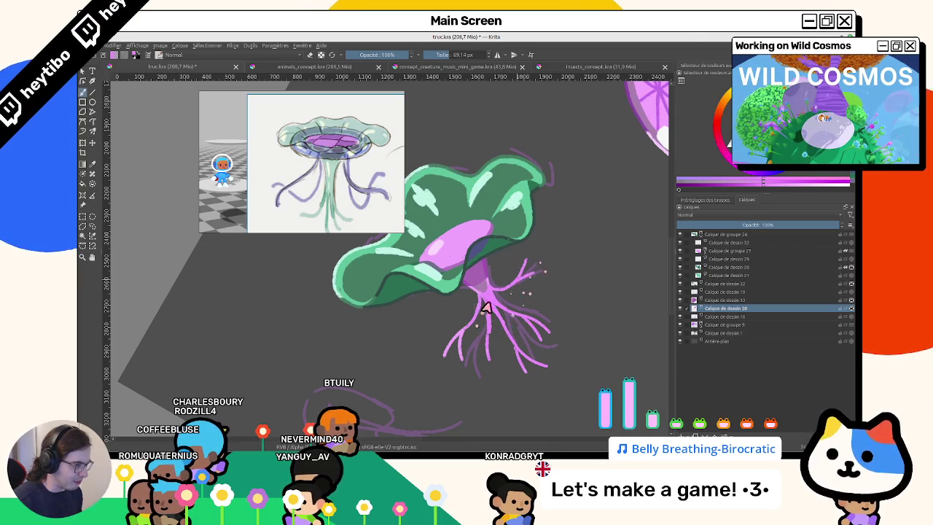
drag(470, 313, 558, 273)
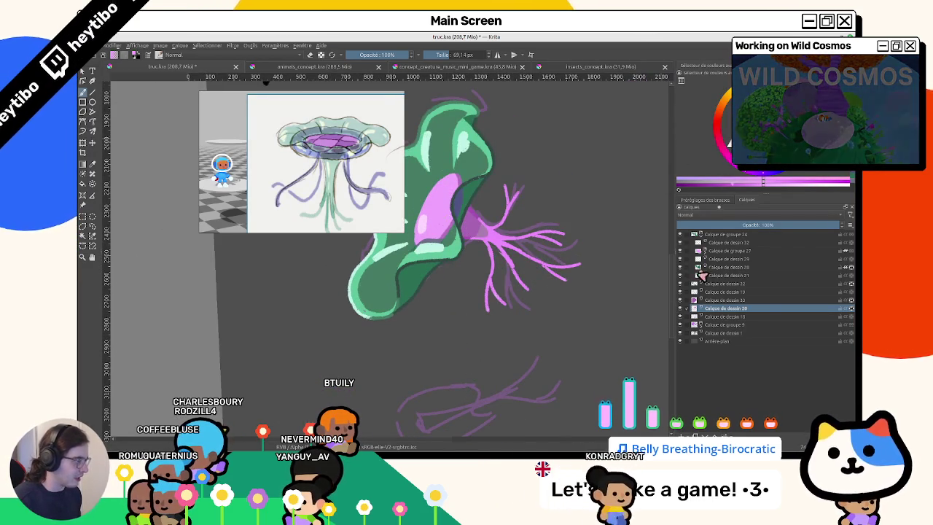
click(772, 250)
Expand Calque de groupe 27 and check the pink core layer Calque de dessin 30 by toggling its visibility.
click(698, 250)
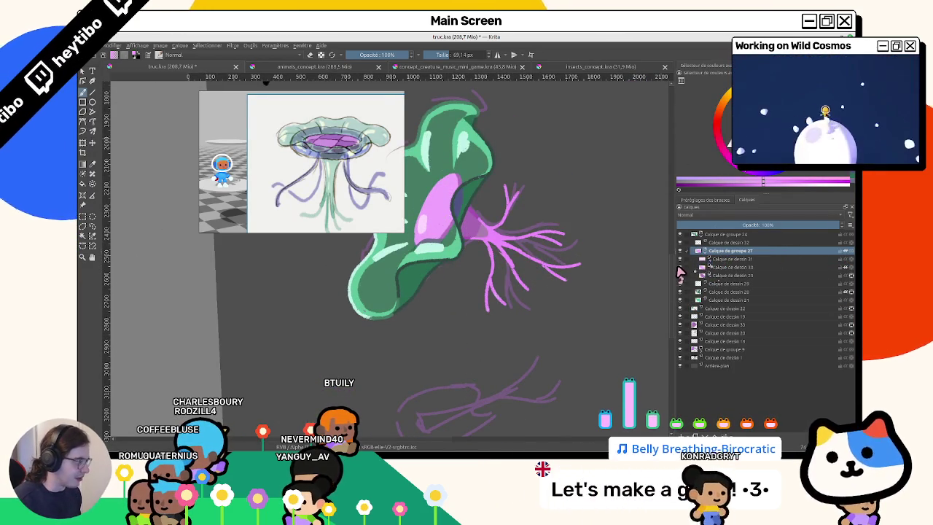
click(751, 258)
click(762, 266)
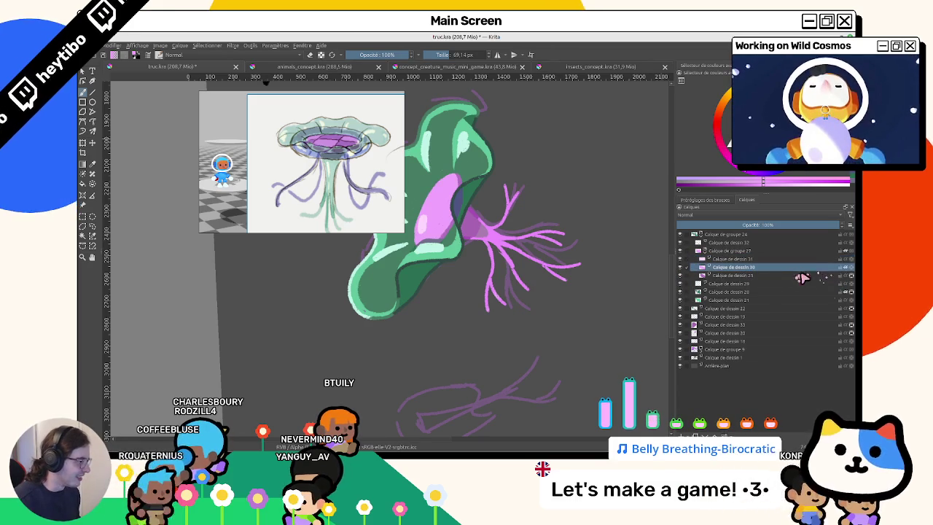
drag(558, 319, 462, 269)
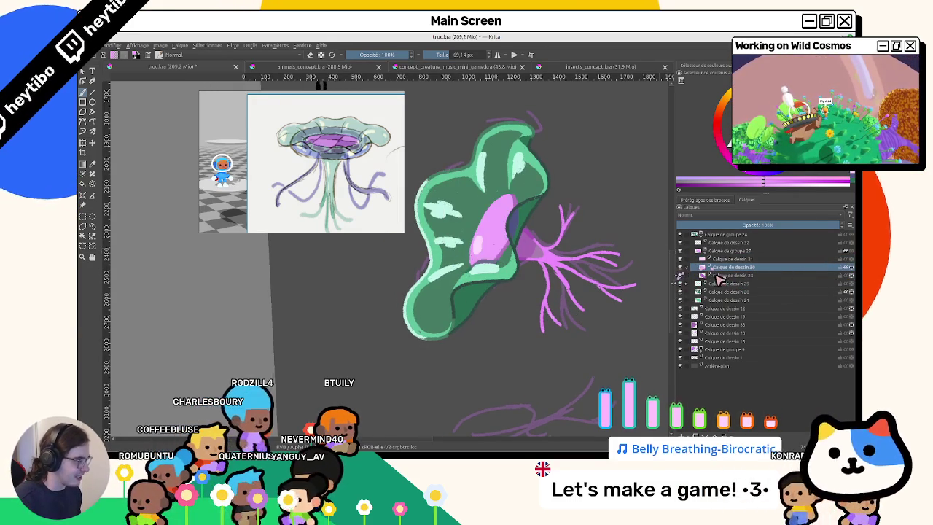
drag(698, 271, 738, 266)
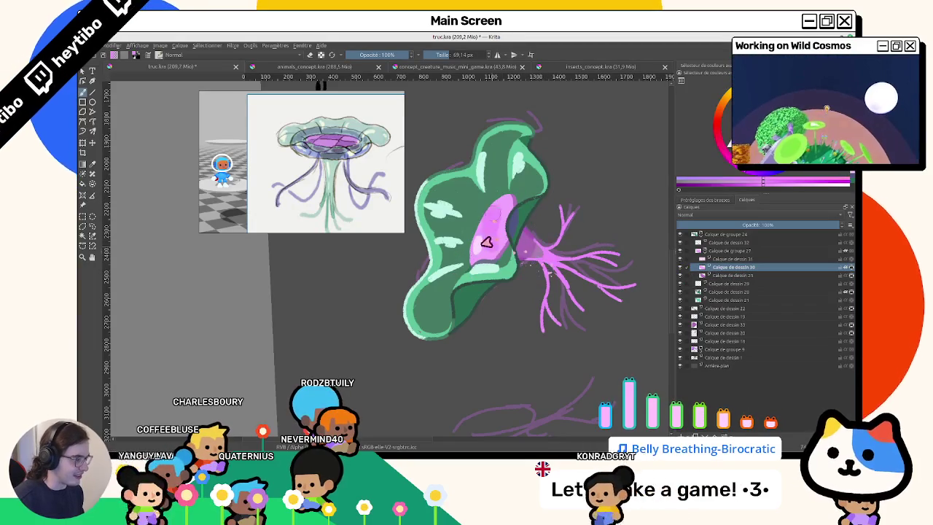
scroll(558, 282, down, 3)
drag(488, 379, 496, 321)
scroll(496, 320, up, 4)
click(743, 275)
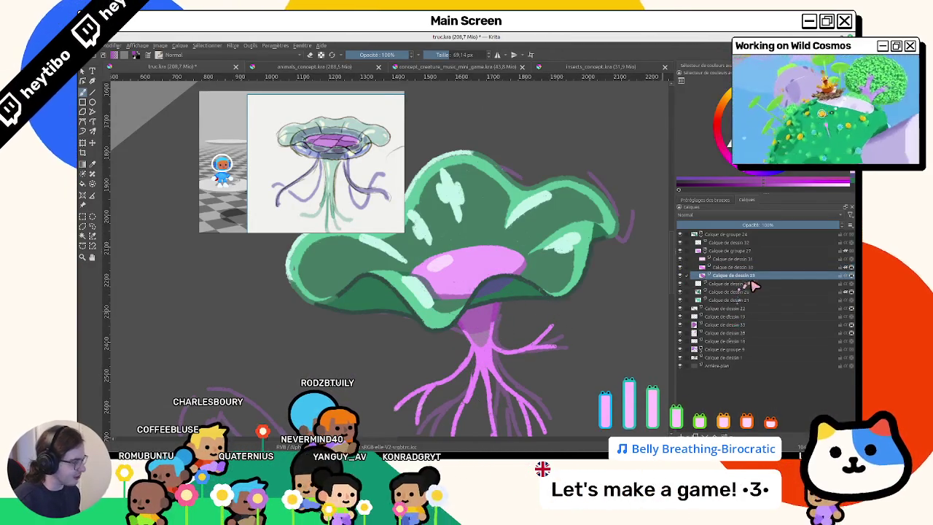
mouse_move(397, 295)
mouse_down()
mouse_move(464, 282)
mouse_move(475, 304)
mouse_up()
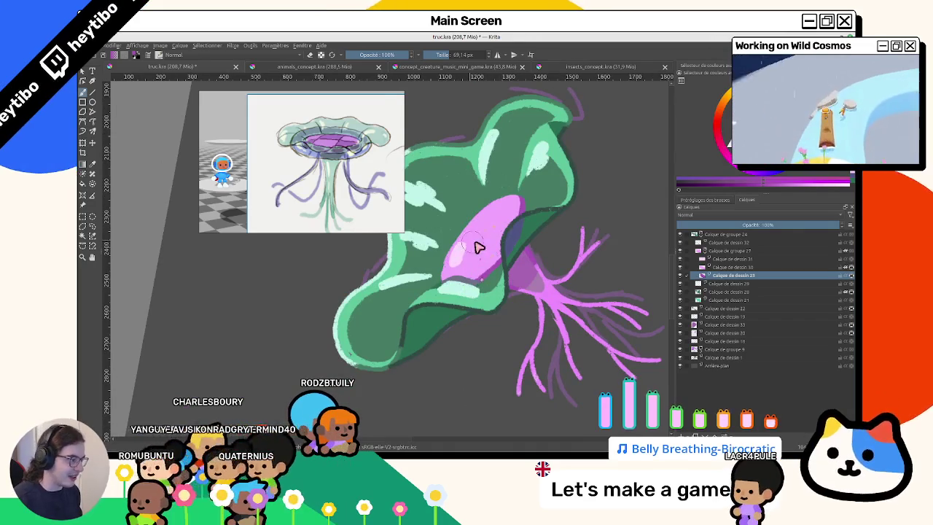
click(725, 267)
click(680, 264)
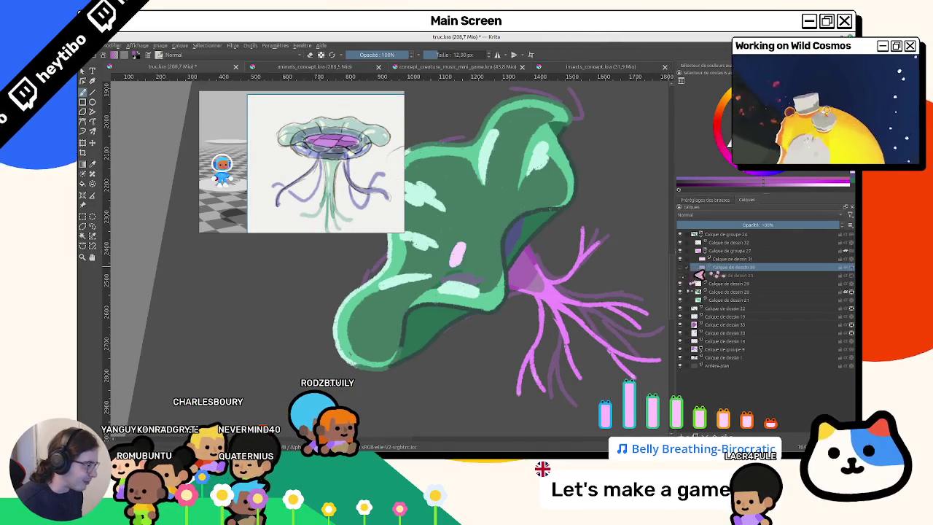
click(681, 264)
Add layer Calque de dessin 34 above layer 30 and paint darker purple shading over the core.
key(Insert)
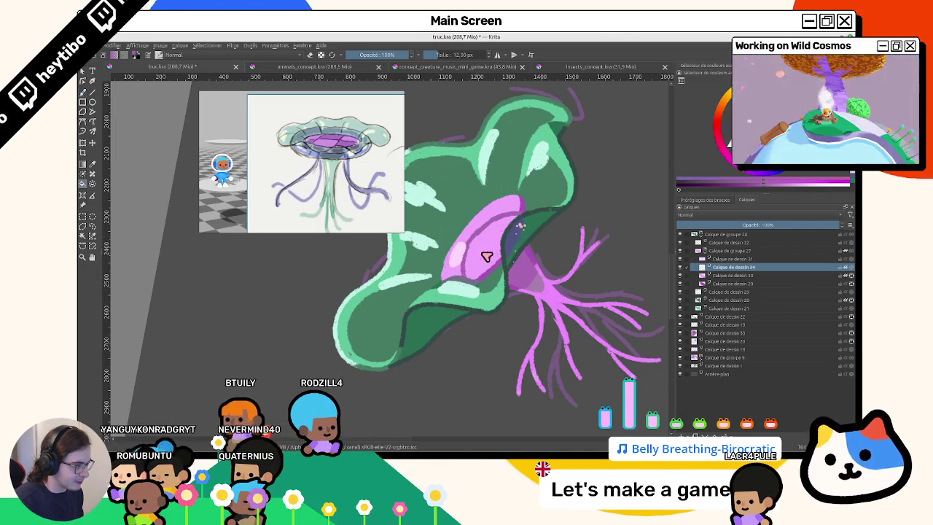
drag(475, 250, 483, 264)
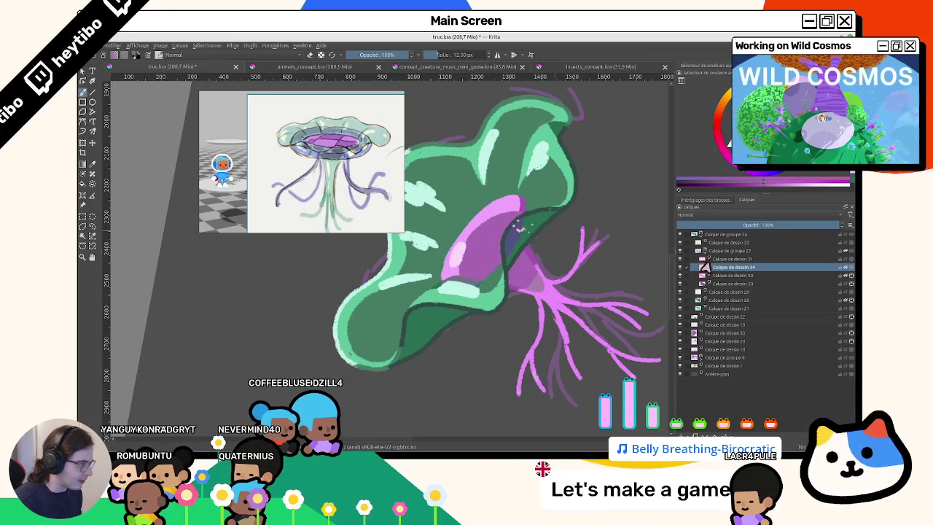
click(727, 283)
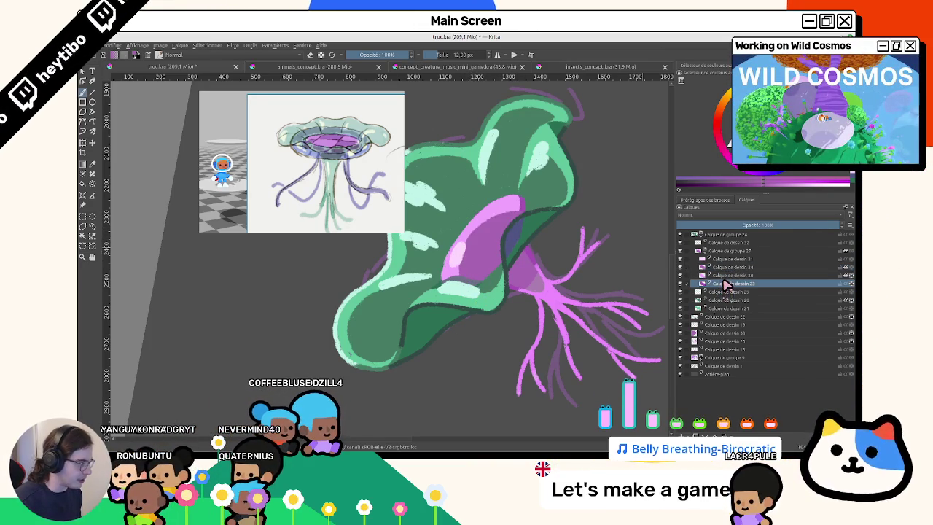
scroll(552, 309, up, 2)
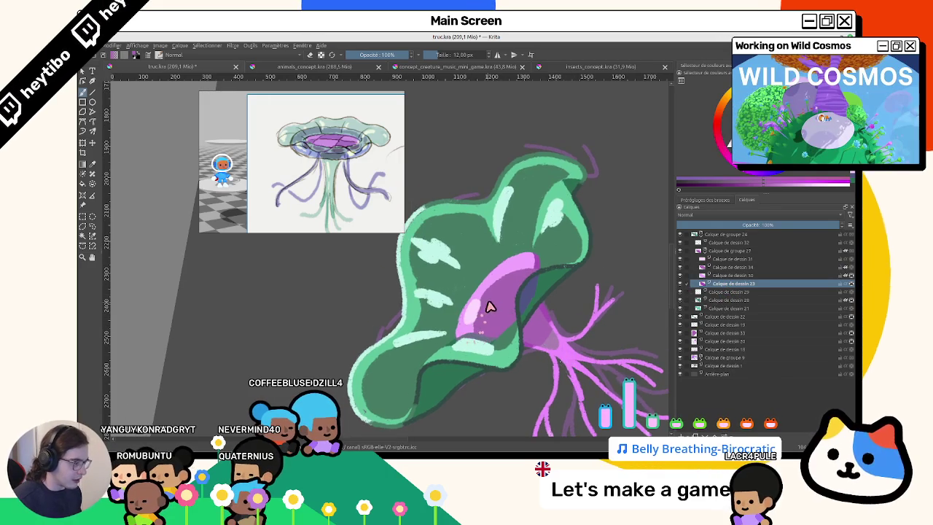
click(699, 266)
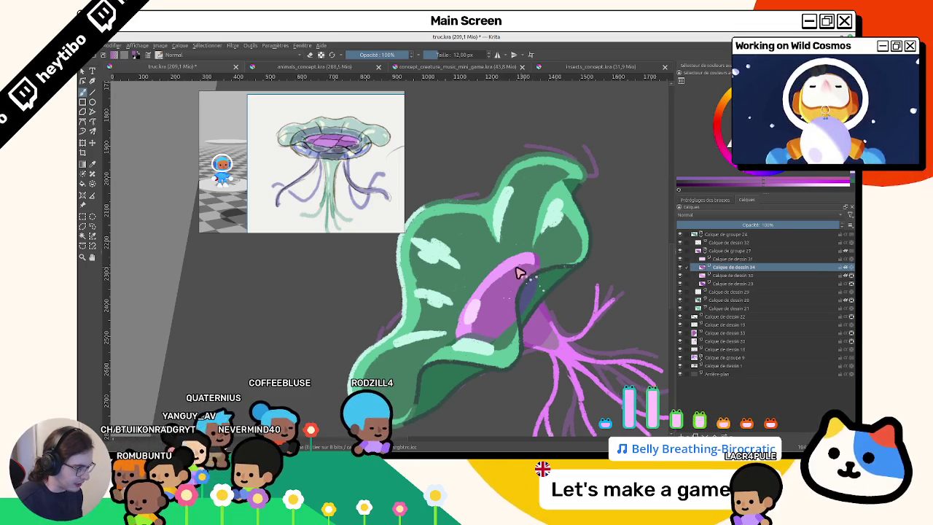
Reset the canvas rotation and add layer Calque de dessin 35 above Calque de dessin 34.
scroll(529, 252, up, 1)
scroll(510, 215, up, 1)
scroll(514, 188, up, 1)
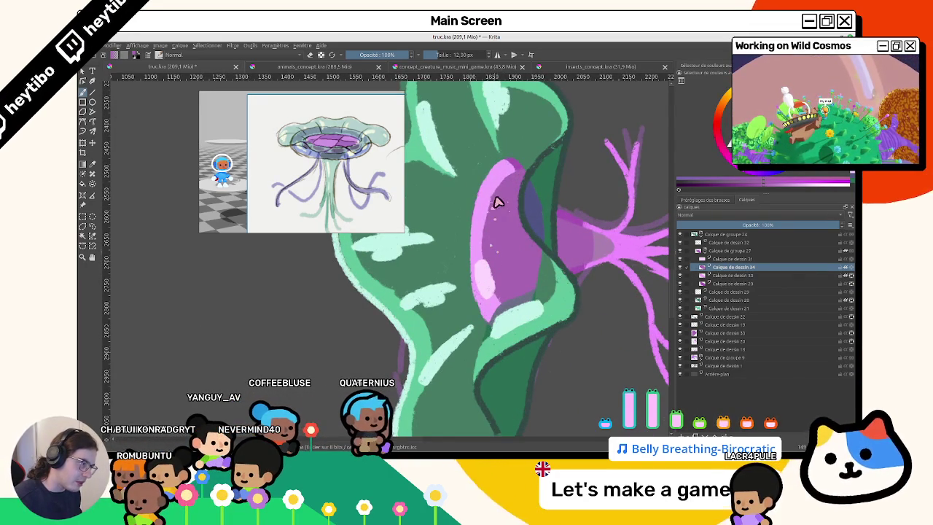
mouse_move(498, 202)
mouse_down()
mouse_move(466, 354)
mouse_move(481, 267)
mouse_up()
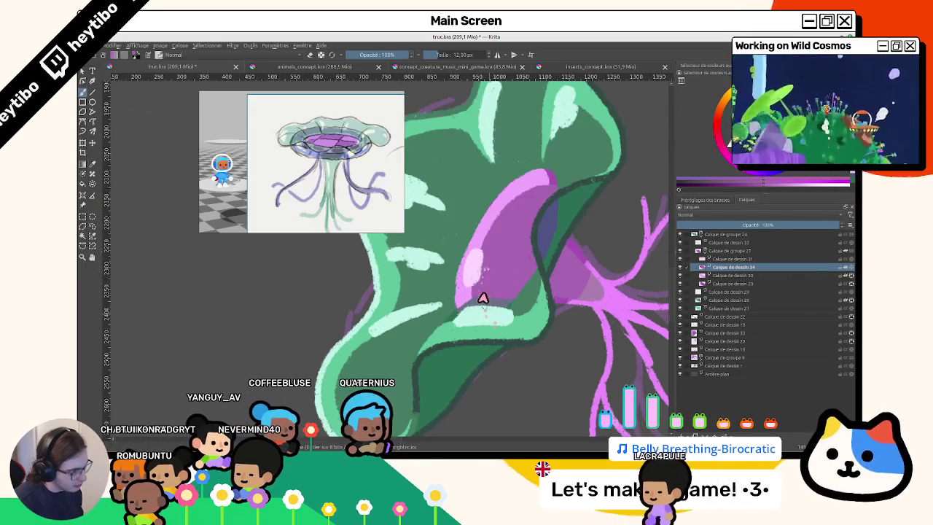
key(5)
scroll(524, 354, down, 3)
scroll(542, 340, up, 4)
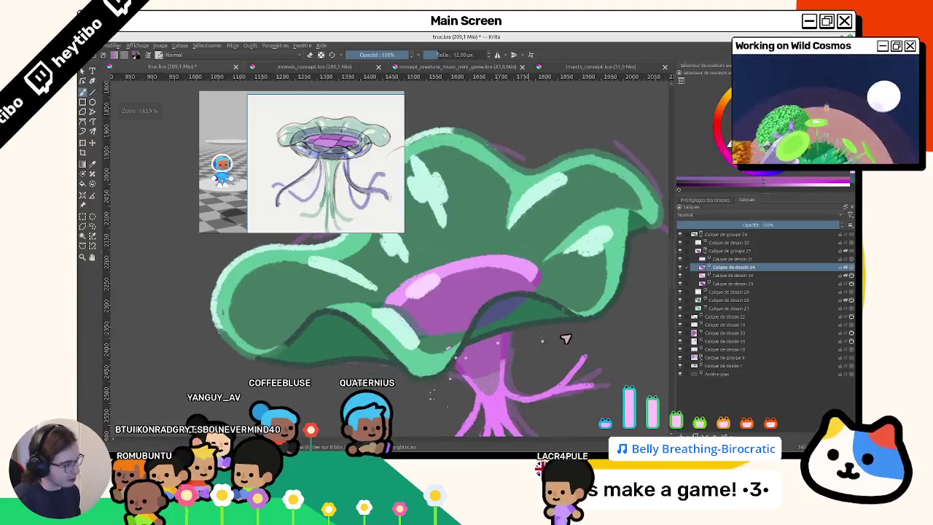
drag(542, 341, 622, 308)
click(729, 283)
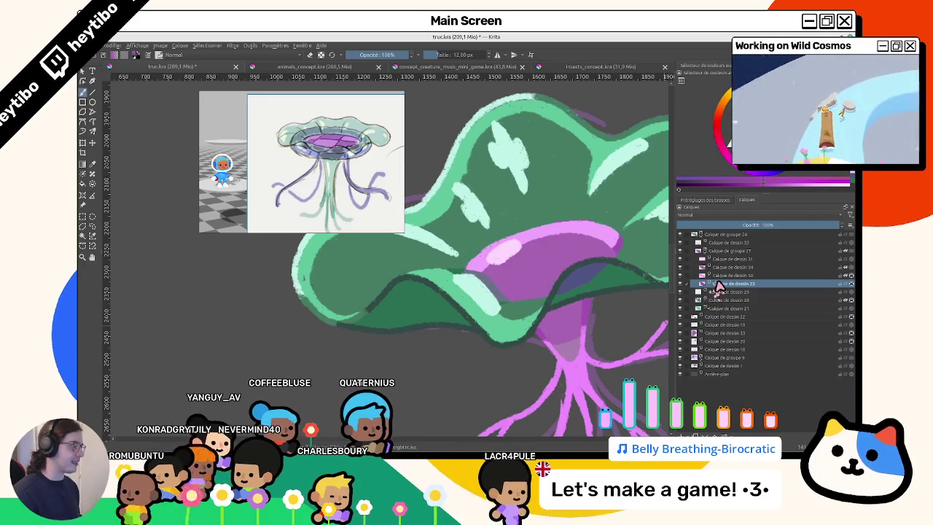
click(711, 276)
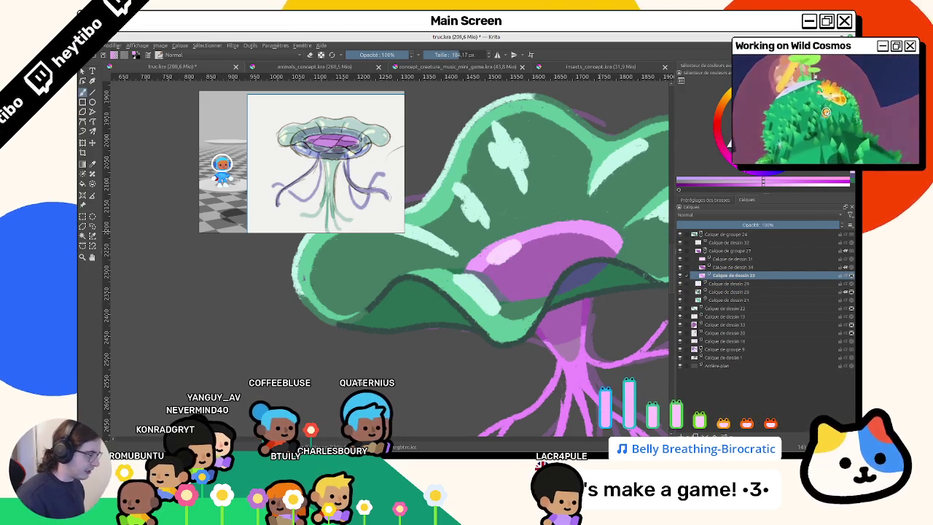
click(730, 268)
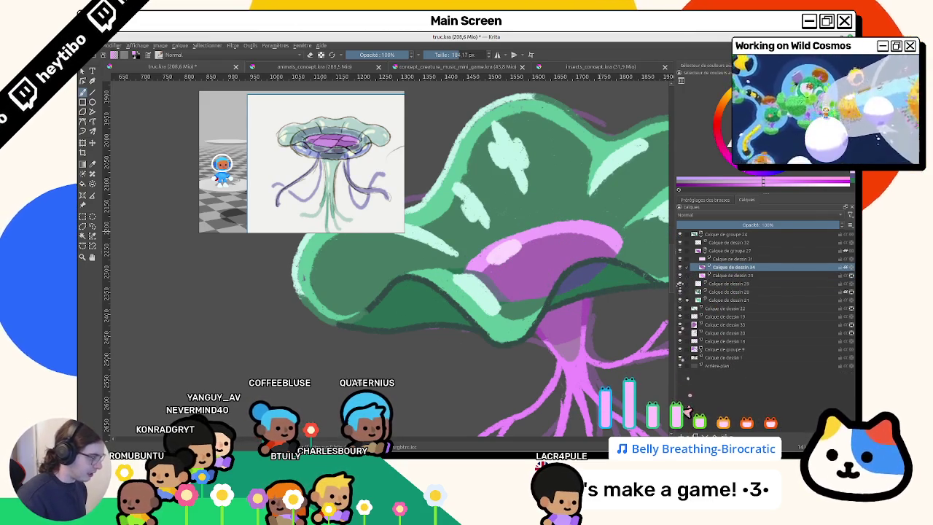
key(Insert)
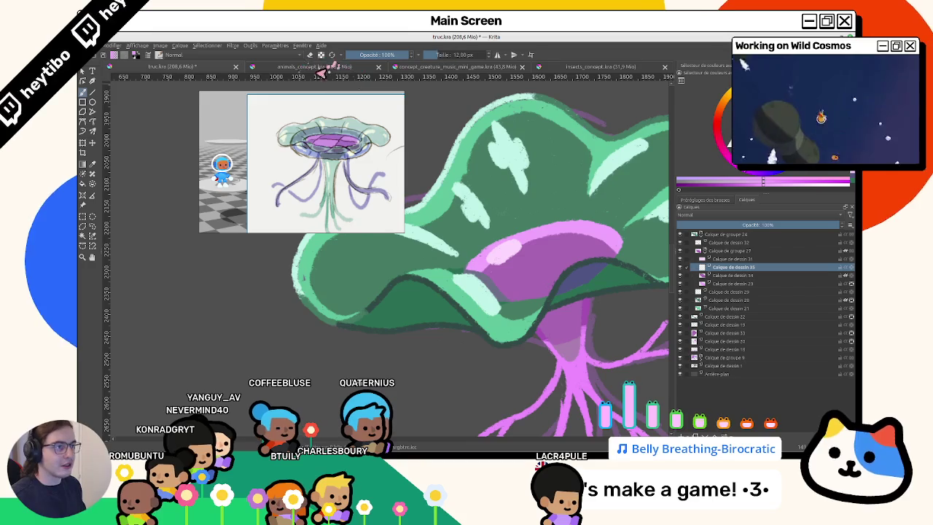
Sample a purple and paint darker strokes along the top tip of the core.
drag(542, 245, 573, 254)
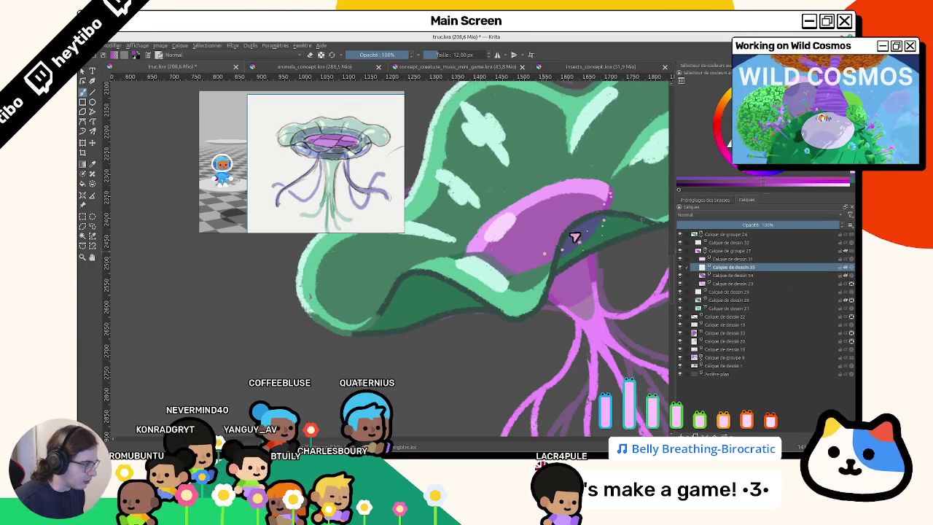
drag(589, 221, 518, 257)
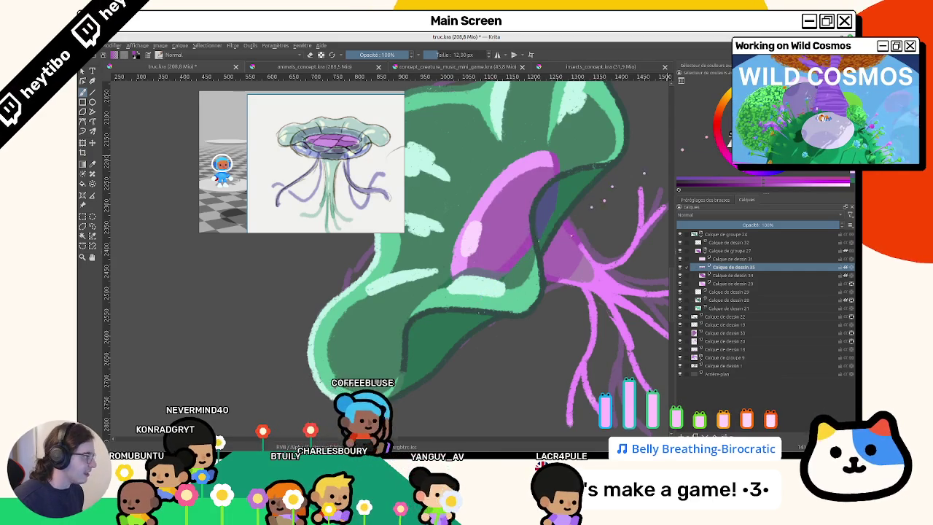
ctrl+click(639, 191)
drag(519, 242, 506, 264)
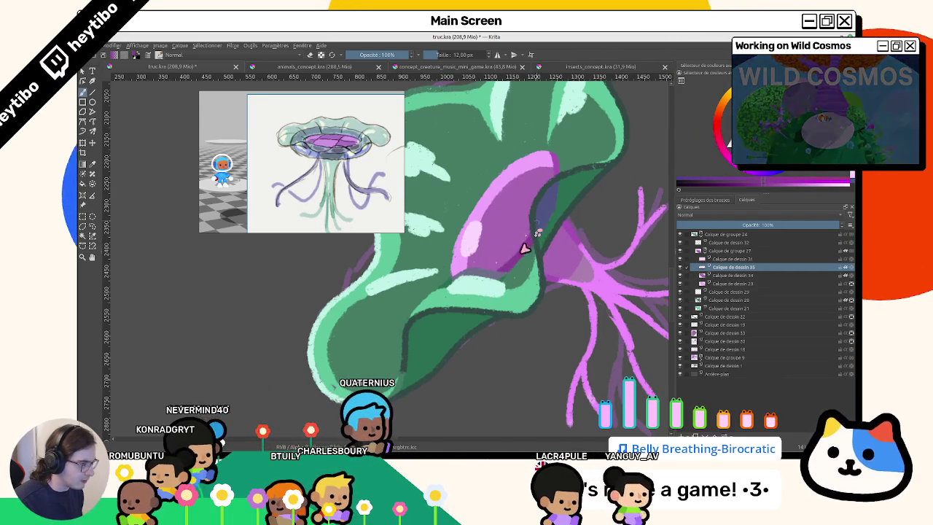
drag(551, 151, 559, 177)
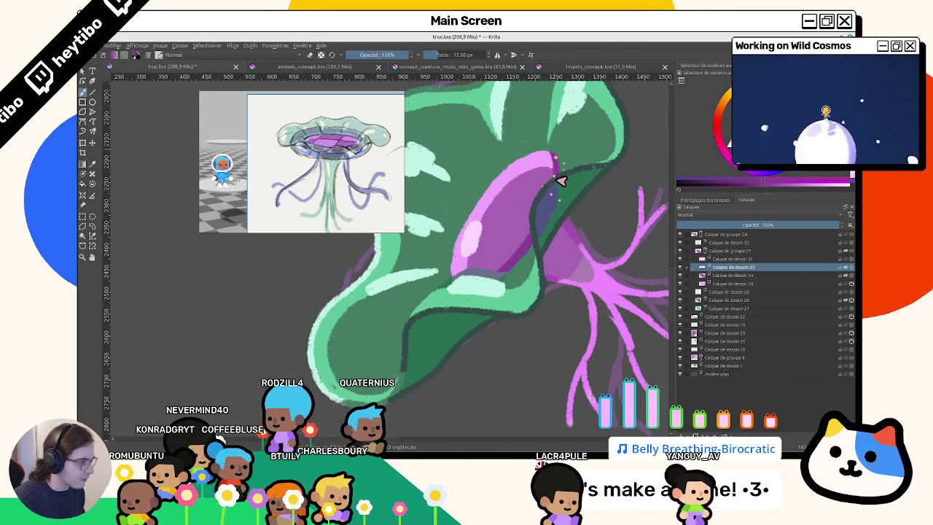
Readjust the view's rotation and position, then switch the painting colour to green.
drag(583, 208, 449, 191)
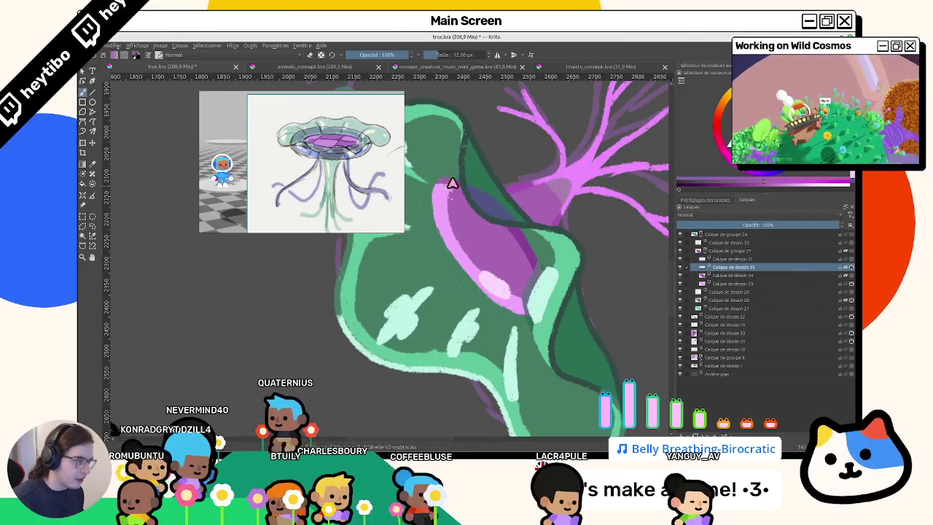
scroll(447, 187, down, 3)
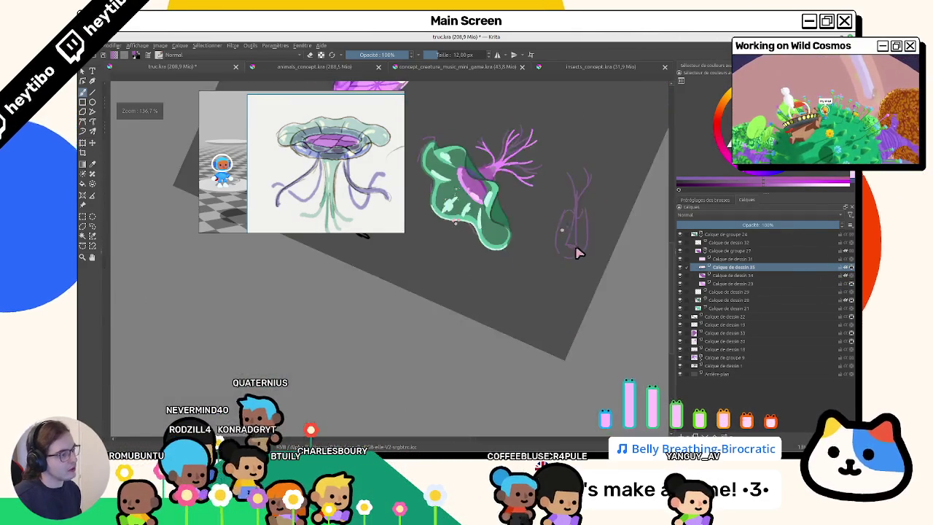
key(5)
scroll(470, 328, up, 4)
key(4)
key(4)
key(4)
key(5)
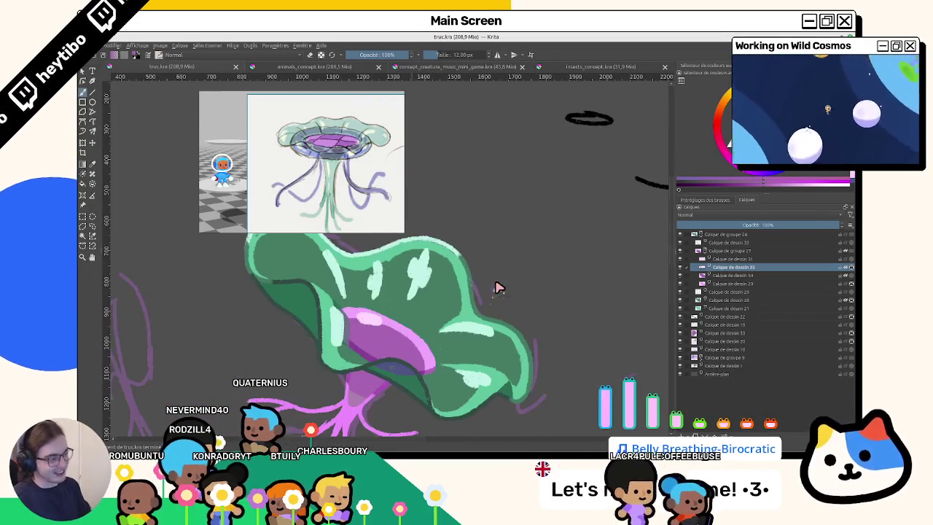
key(6)
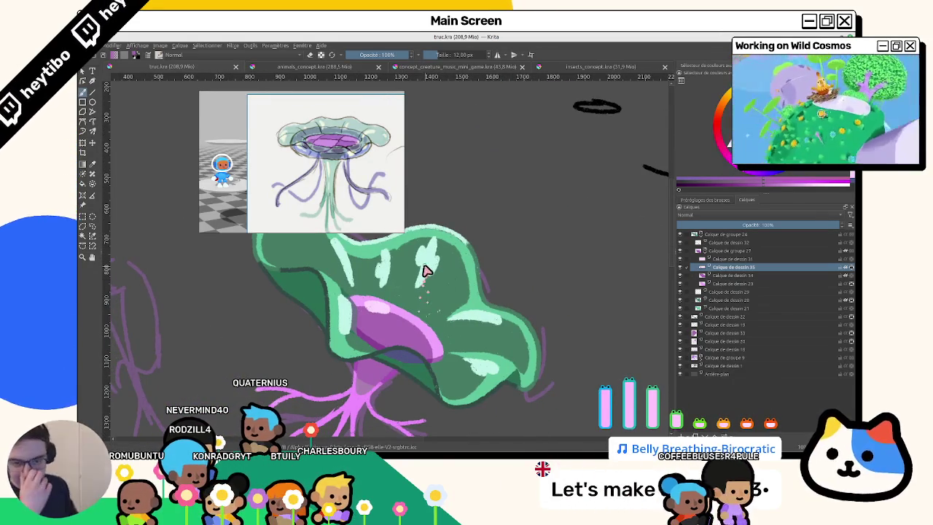
mouse_move(426, 269)
mouse_down()
mouse_move(472, 214)
mouse_move(594, 284)
mouse_move(450, 313)
mouse_move(538, 229)
mouse_up()
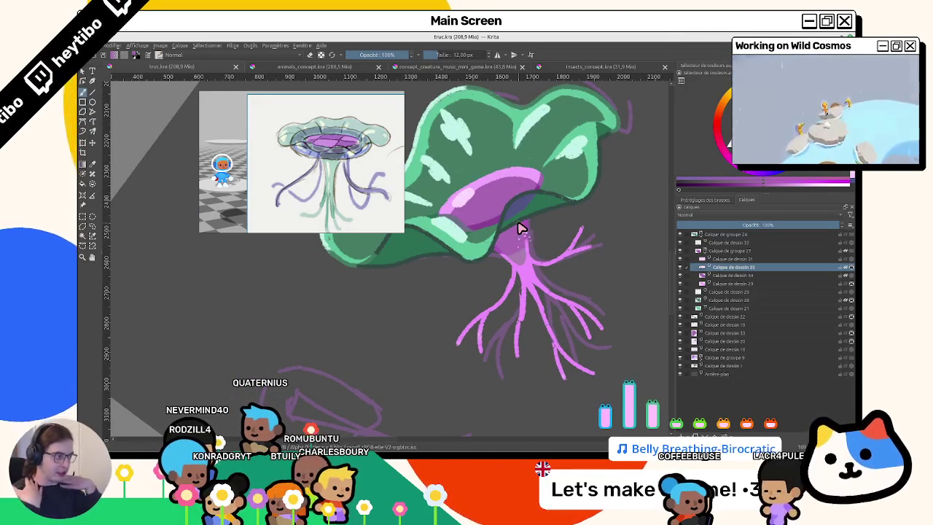
mouse_move(583, 276)
mouse_down()
mouse_move(527, 254)
mouse_move(519, 285)
mouse_up()
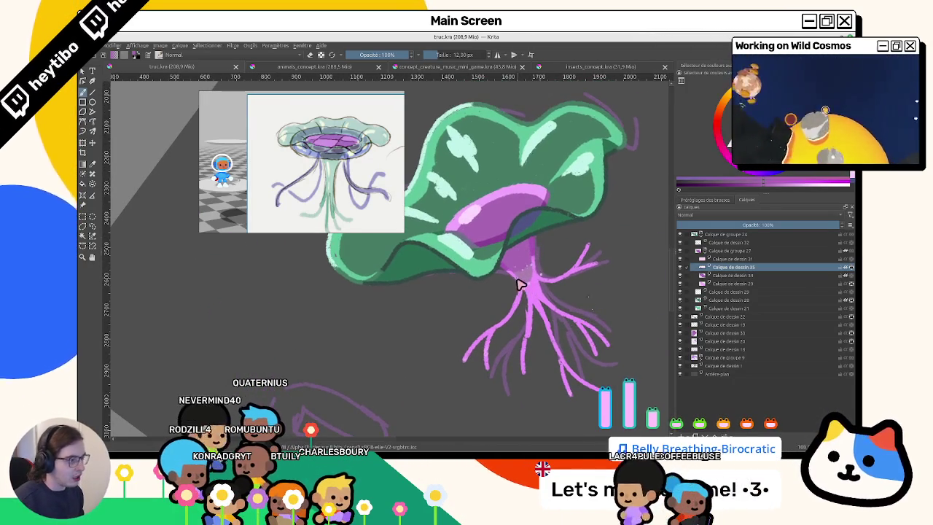
ctrl+click(600, 183)
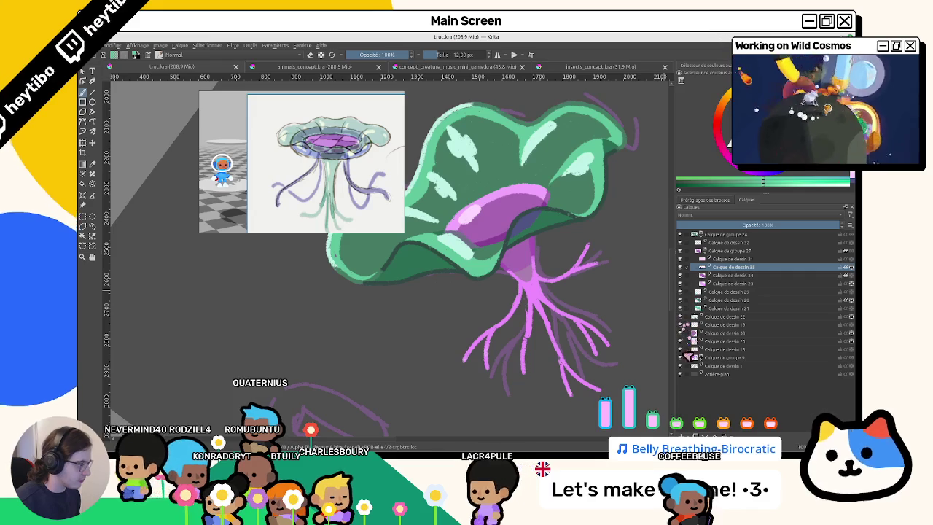
On Calque de dessin 30, sample the stem's pink and darken it to a deep violet.
click(728, 341)
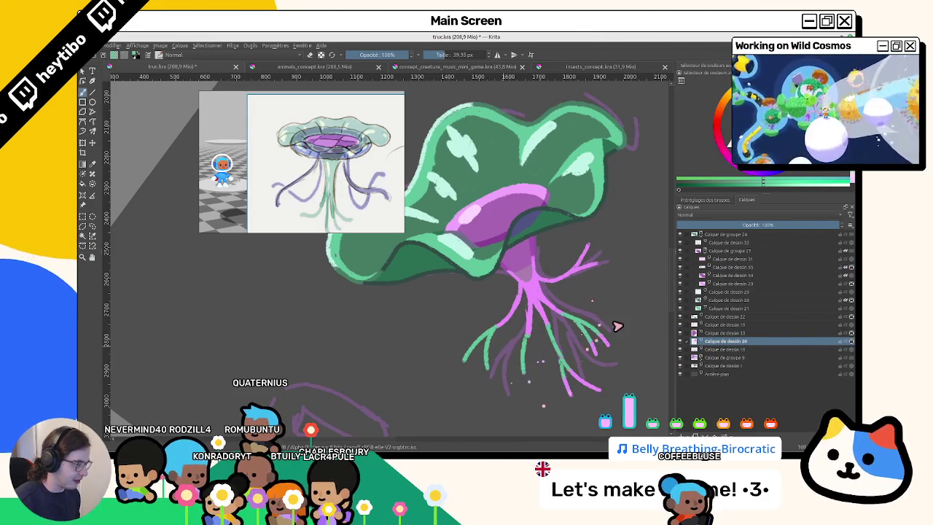
mouse_move(615, 321)
mouse_down()
mouse_move(593, 323)
mouse_move(516, 292)
mouse_move(488, 355)
mouse_move(484, 325)
mouse_up()
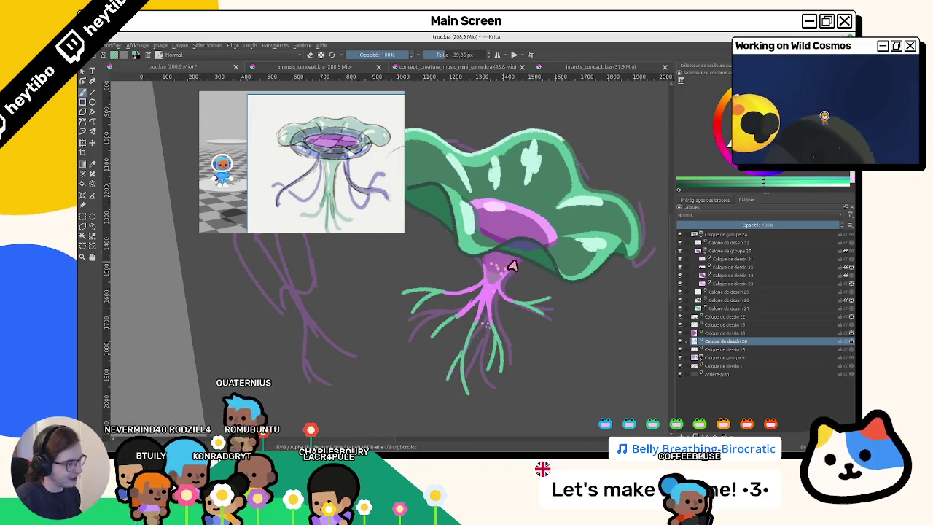
ctrl+click(551, 235)
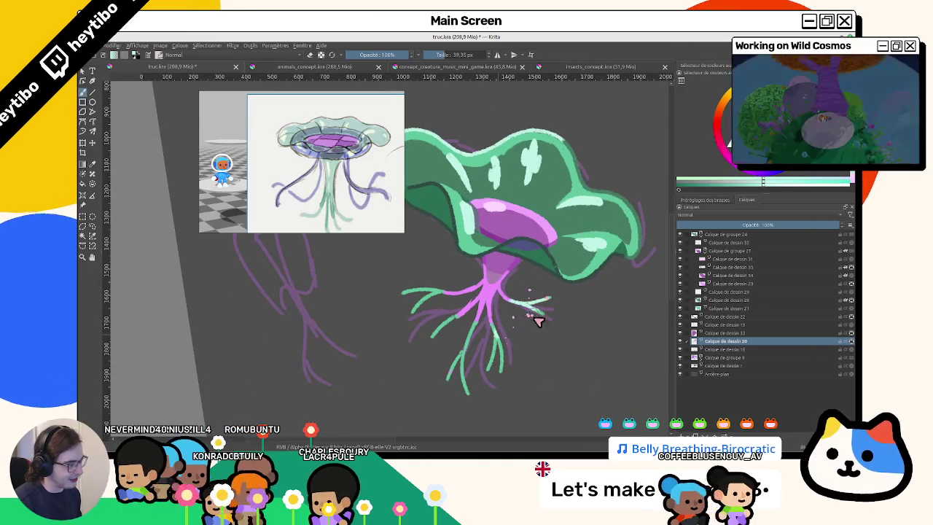
drag(539, 355, 567, 266)
ctrl+click(496, 282)
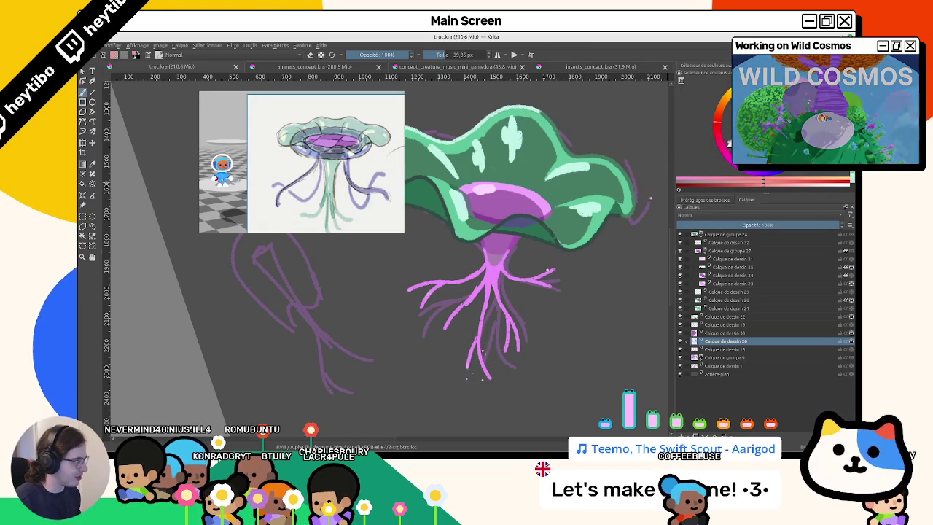
click(762, 177)
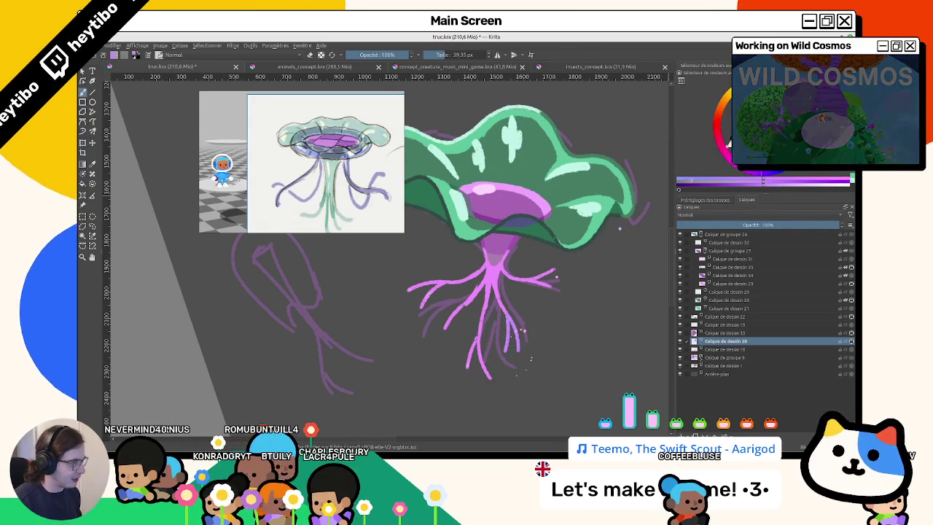
click(762, 178)
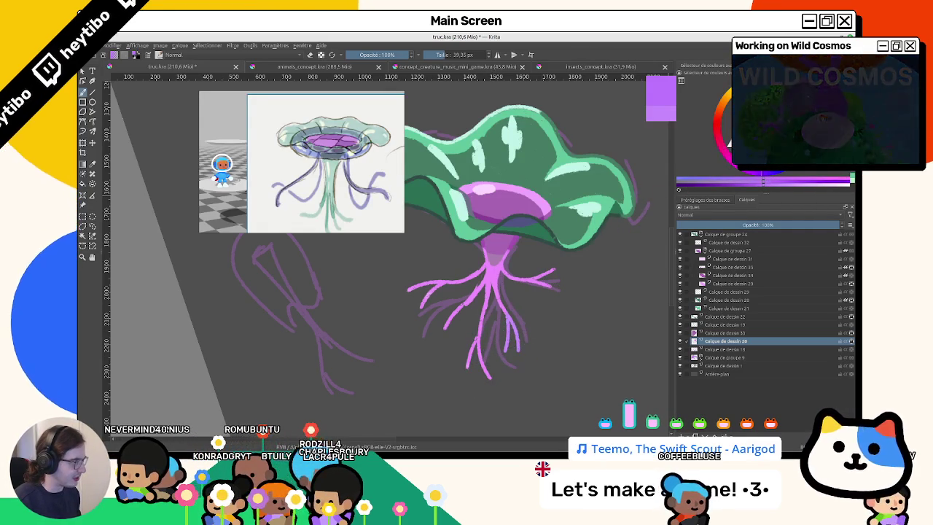
click(771, 179)
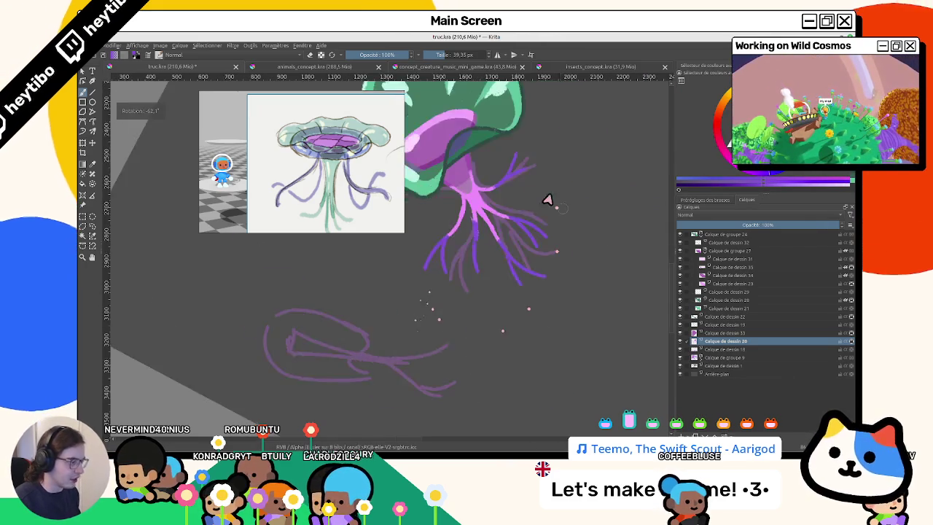
Show the Brush Presets docker and zoom in and back out on the tentacles.
drag(432, 297, 447, 328)
click(704, 199)
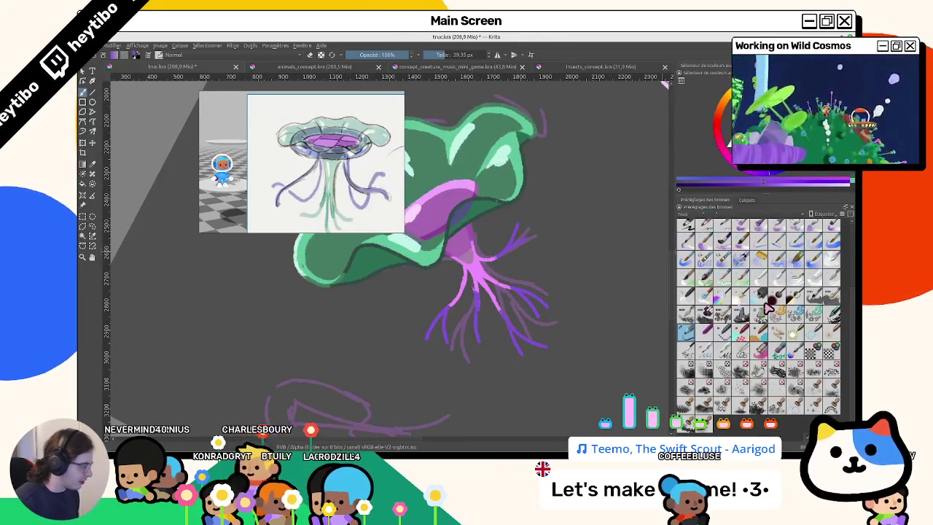
scroll(758, 314, up, 5)
scroll(513, 309, up, 2)
scroll(466, 282, up, 3)
scroll(554, 247, down, 2)
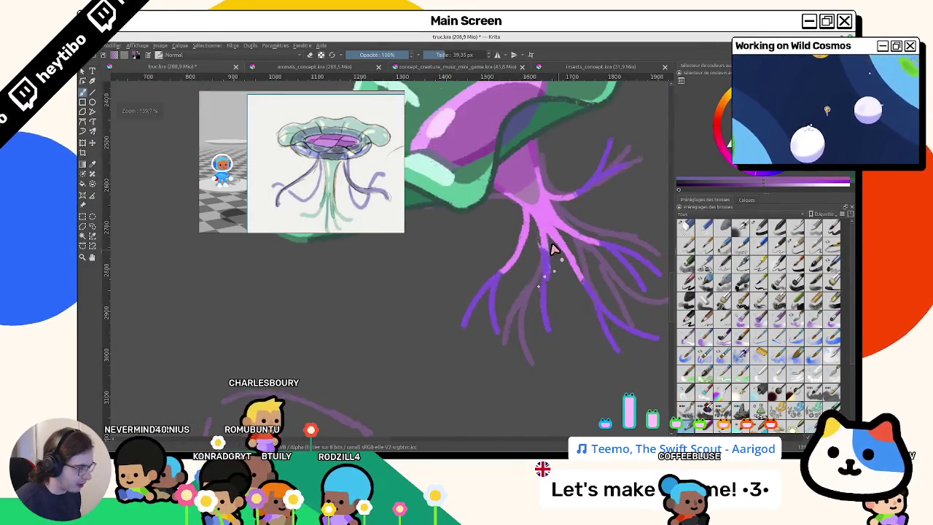
scroll(546, 250, up, 2)
scroll(525, 270, down, 3)
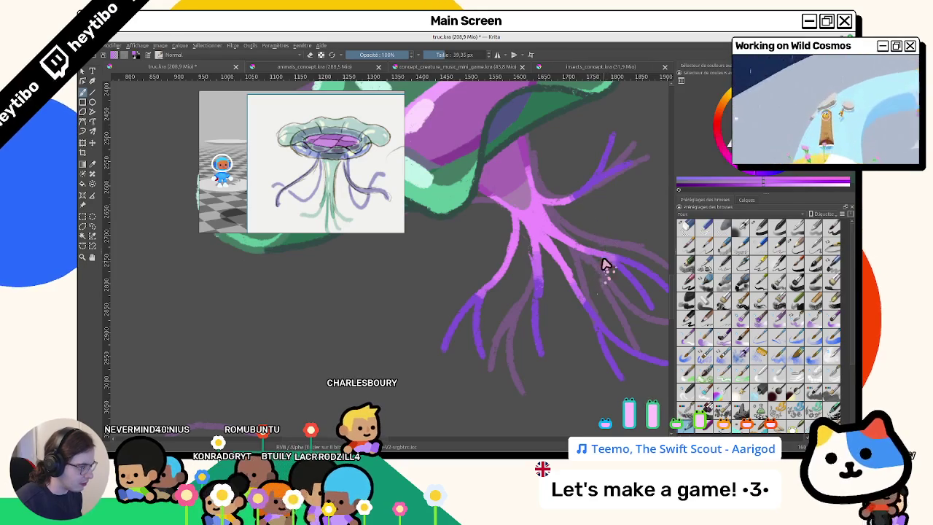
scroll(586, 230, down, 3)
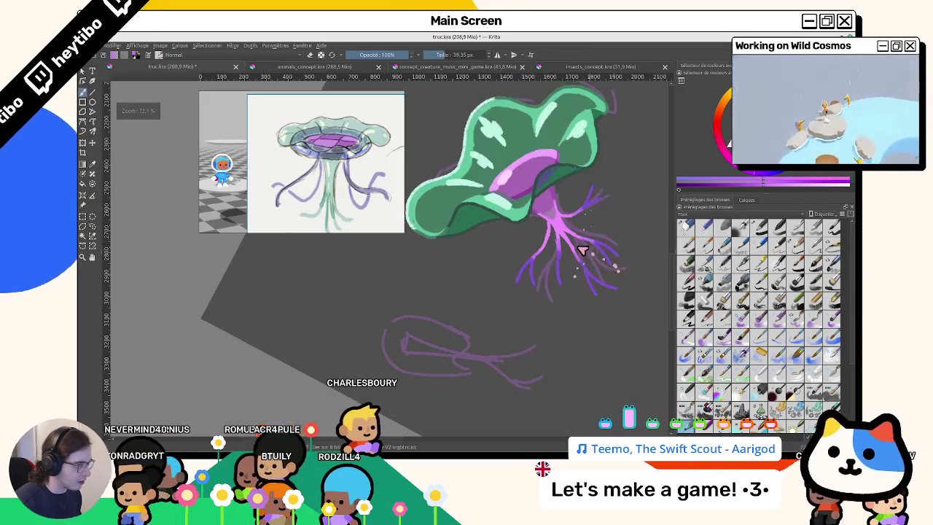
scroll(583, 259, up, 2)
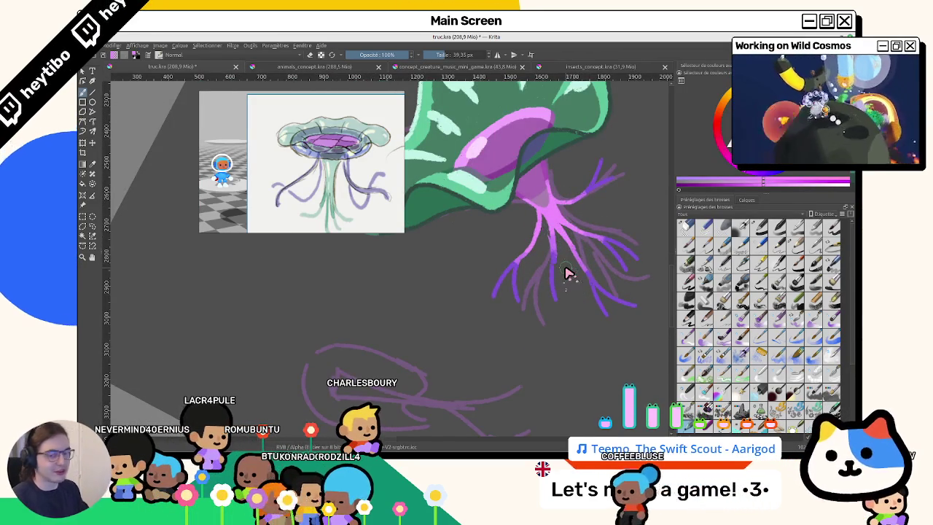
scroll(567, 271, down, 1)
scroll(452, 273, down, 1)
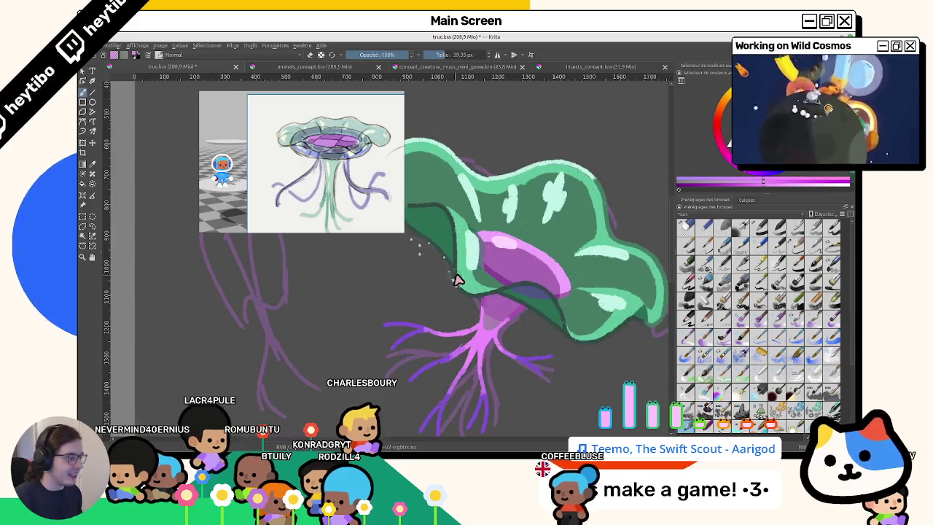
scroll(514, 293, down, 1)
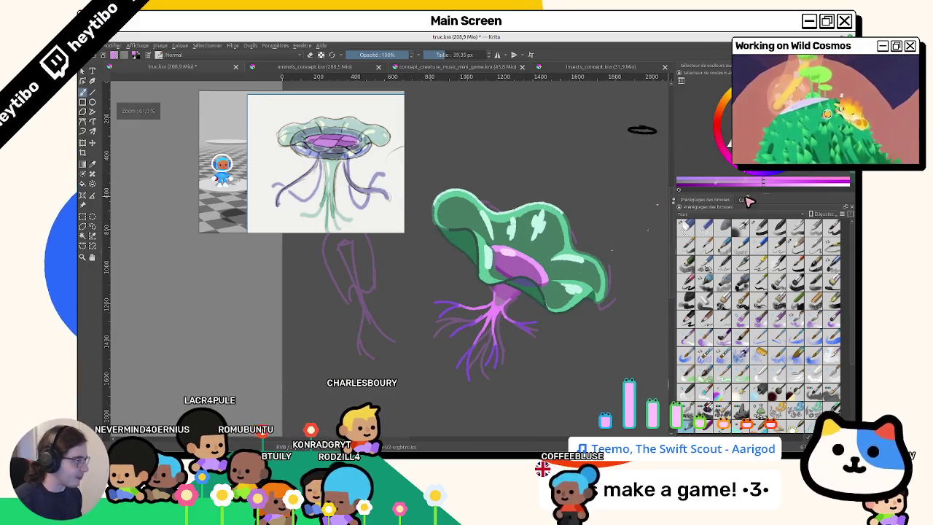
Back in the Layers docker, hide the leg sketch layer and show the purple jellyfish group.
click(745, 200)
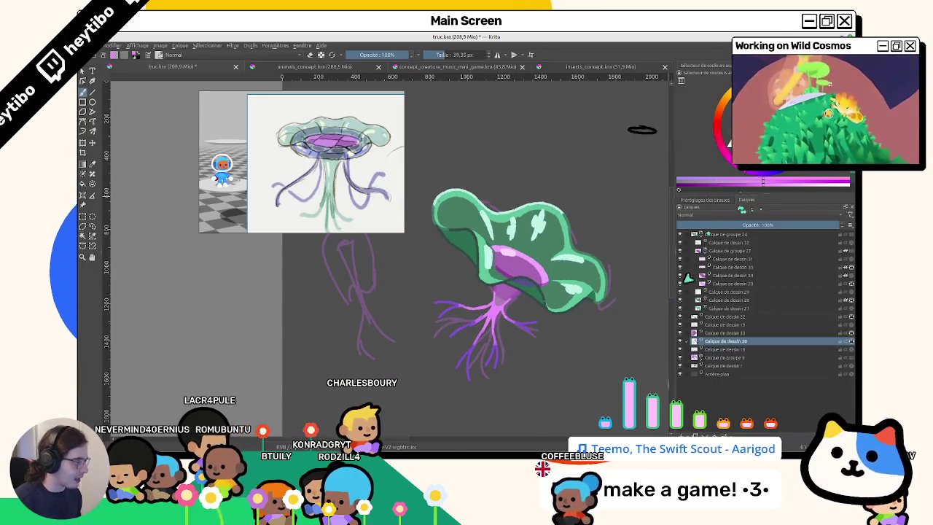
click(680, 349)
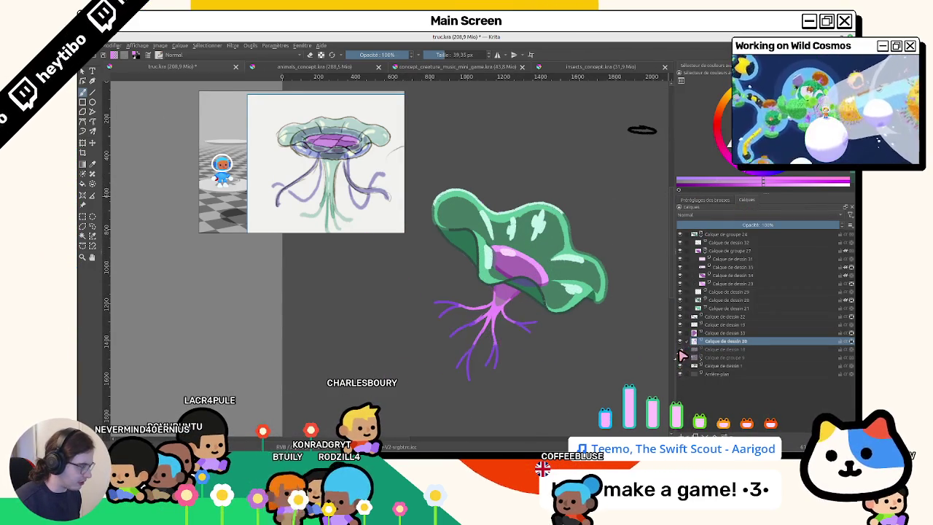
scroll(557, 349, down, 2)
scroll(500, 333, down, 1)
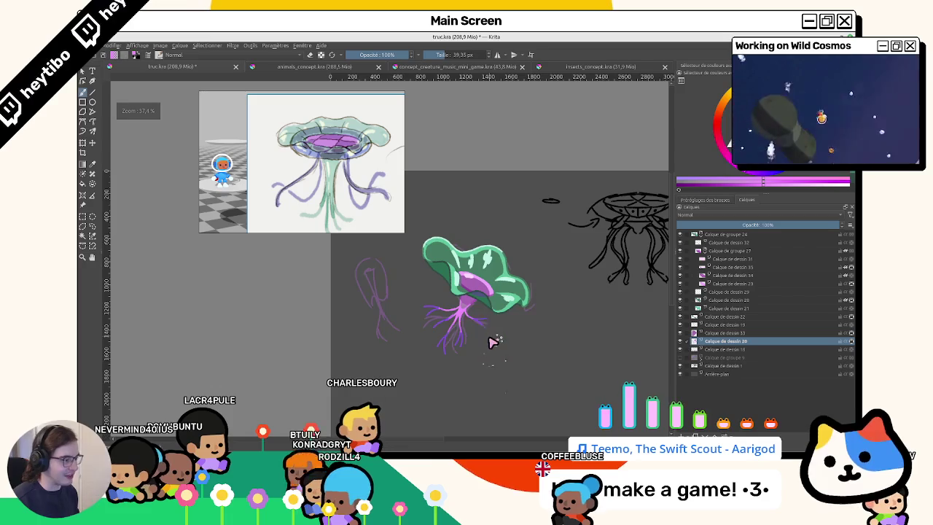
scroll(506, 299, up, 2)
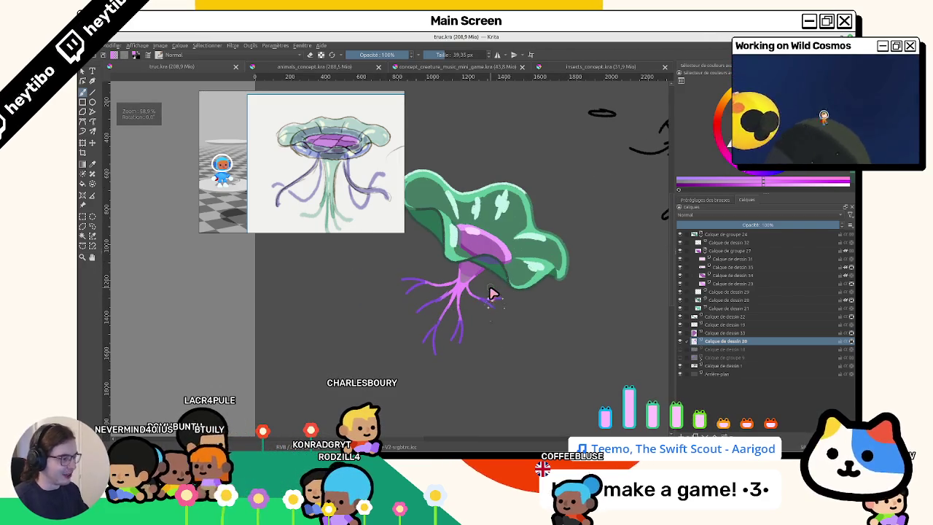
scroll(492, 293, up, 2)
scroll(519, 316, down, 2)
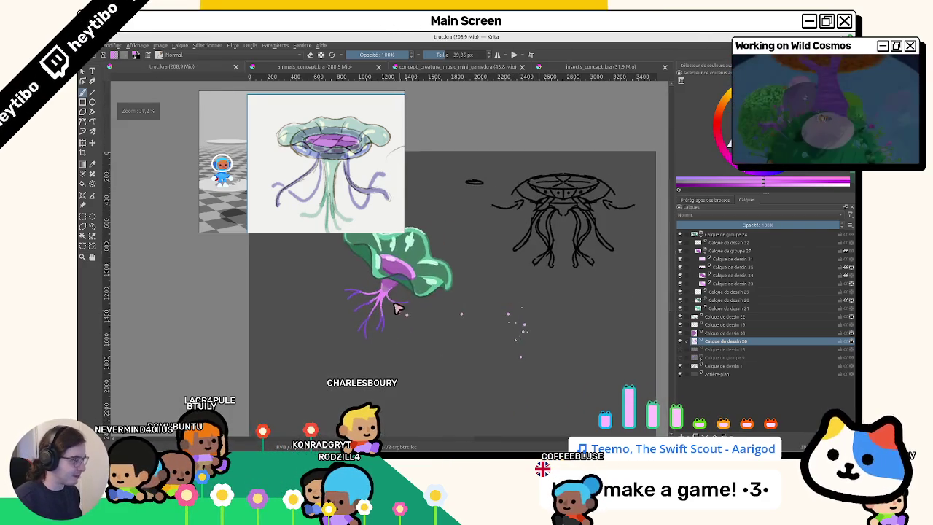
click(680, 357)
scroll(520, 331, up, 1)
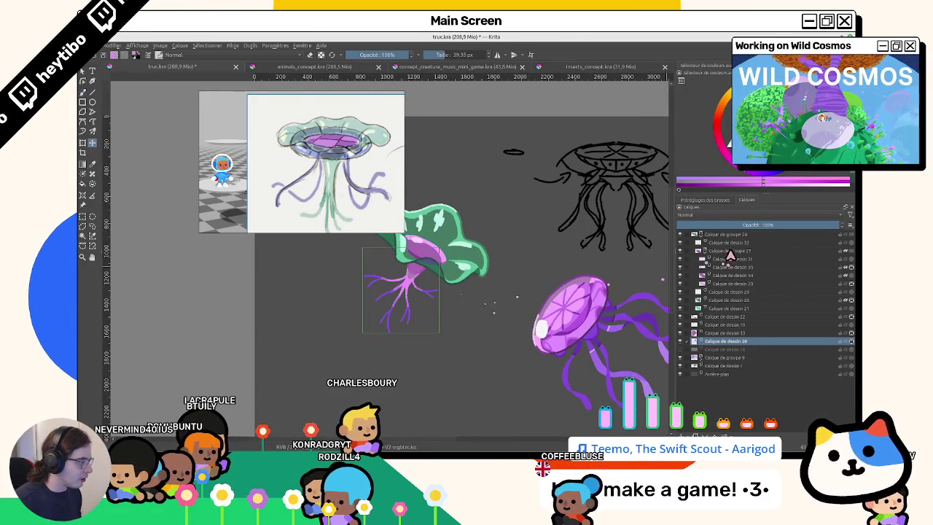
Group layers from group 24 down to Calque de dessin 18 as group 36 and move it slightly.
click(695, 234)
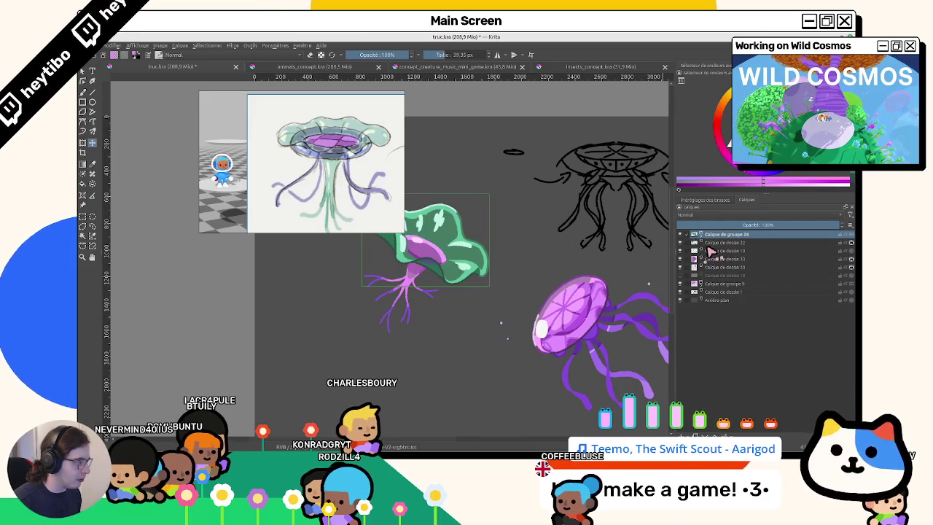
click(681, 235)
click(680, 235)
shift+click(711, 275)
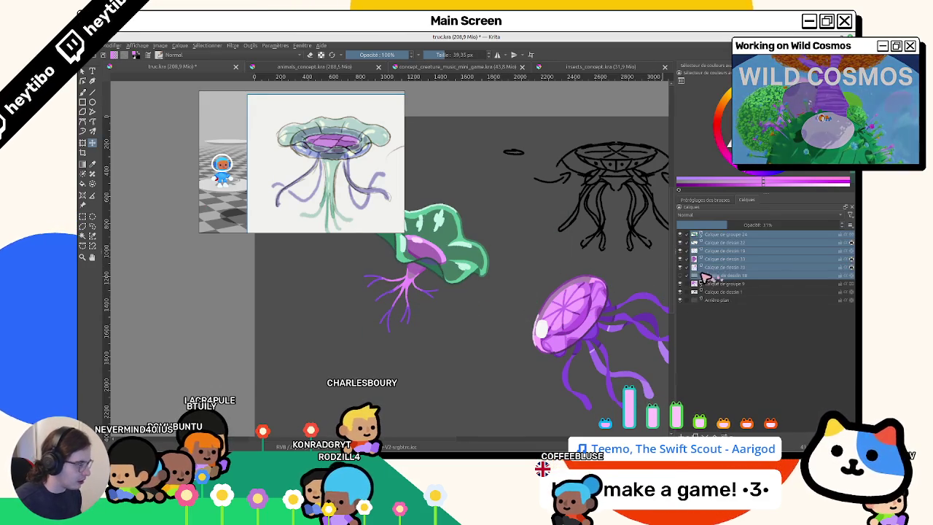
key(ctrl+g)
click(707, 232)
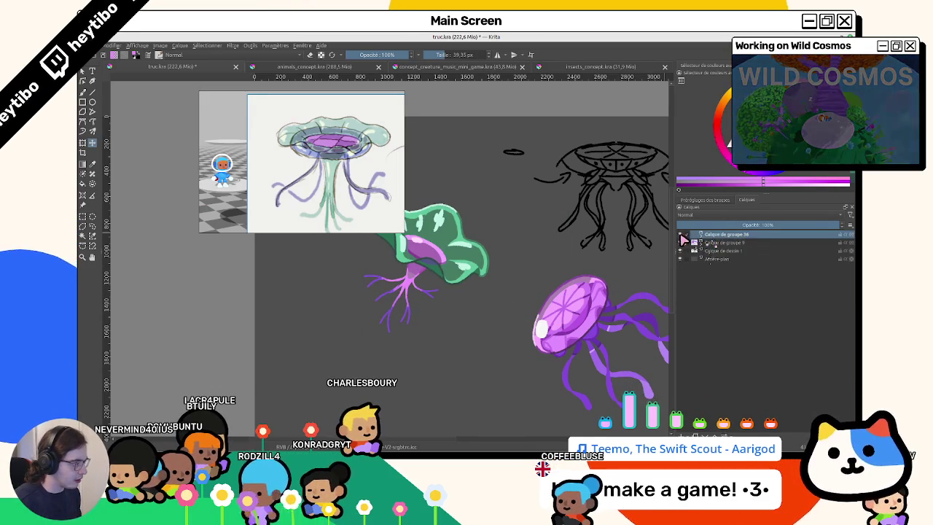
key(t)
mouse_move(500, 288)
mouse_down()
mouse_move(489, 328)
mouse_move(474, 310)
mouse_move(512, 298)
mouse_move(446, 296)
mouse_move(465, 305)
mouse_up()
key(Return)
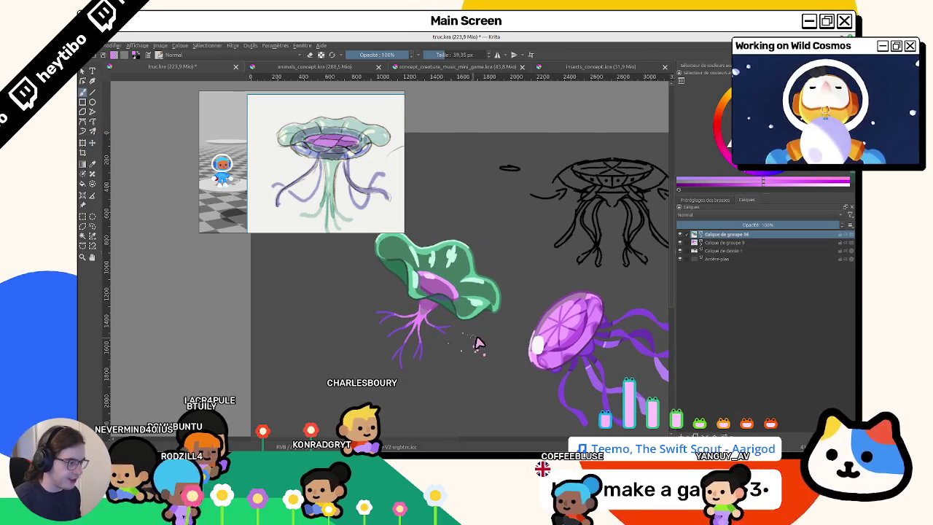
Expand group 36, toggle the stem shading layer's visibility, and select all on Calque de dessin 19.
drag(479, 343, 487, 234)
scroll(447, 260, up, 3)
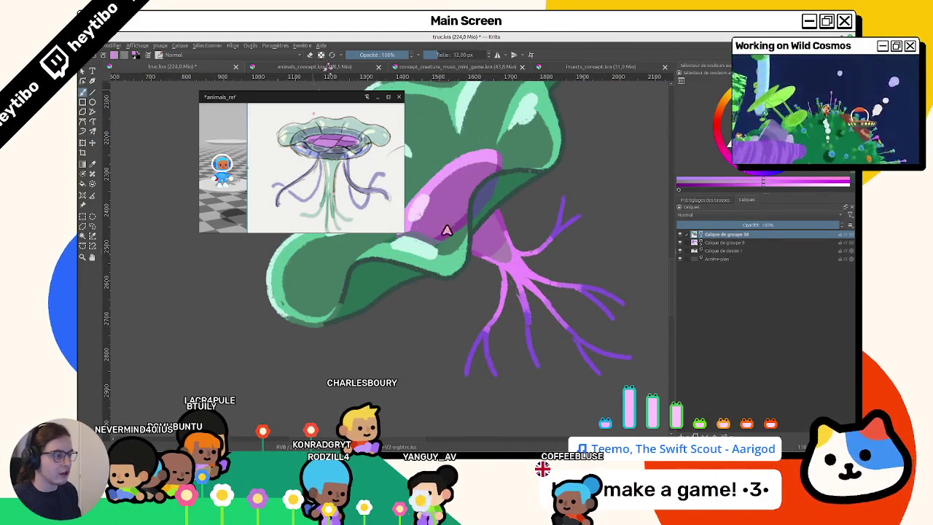
click(694, 234)
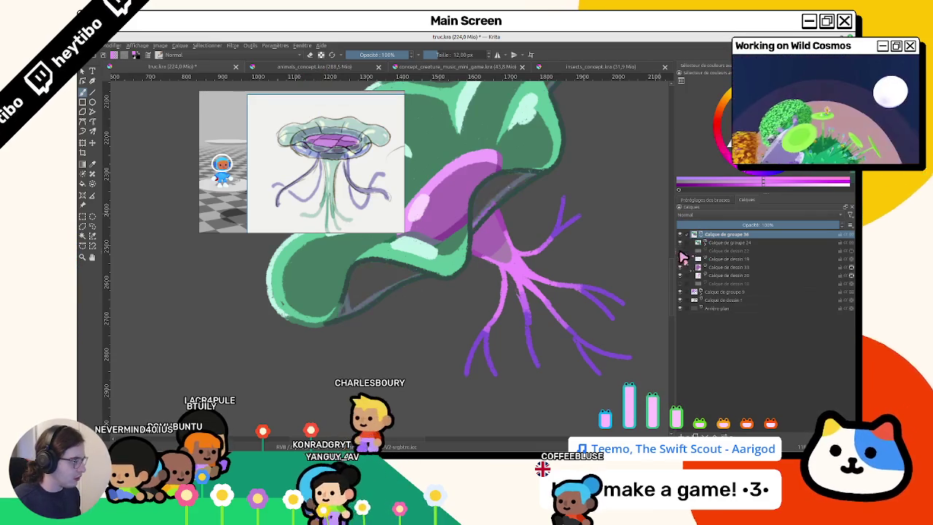
click(680, 258)
click(680, 258)
click(681, 267)
click(680, 267)
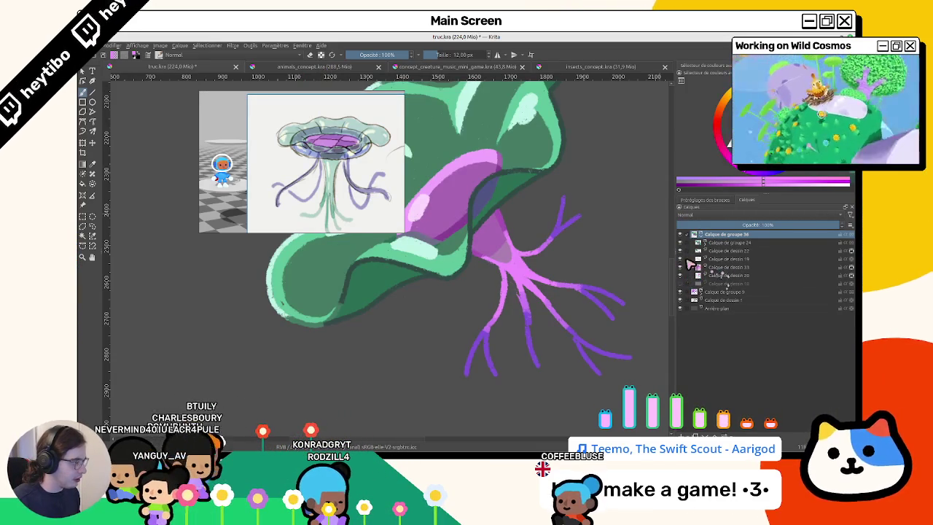
click(700, 259)
scroll(588, 291, down, 2)
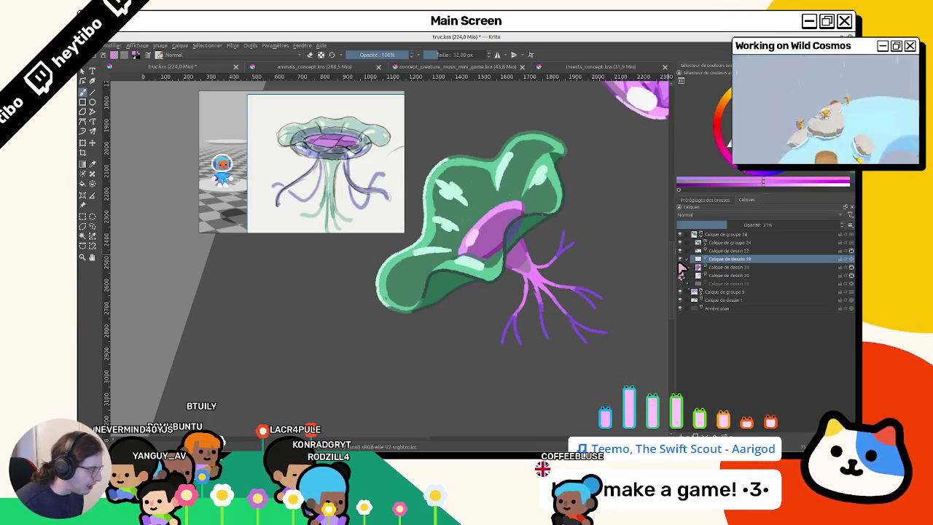
key(ctrl+a)
scroll(597, 328, up, 1)
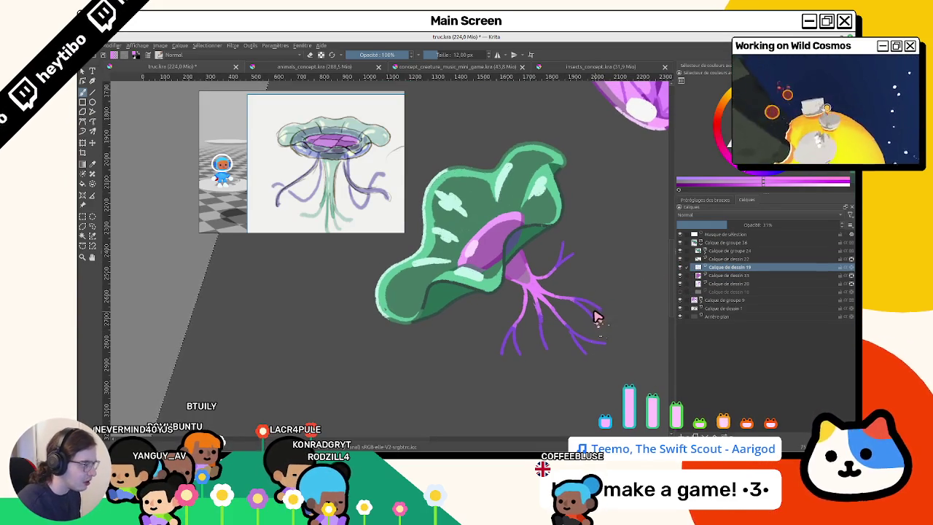
Clear the selection mask and brush a first dark-blue stroke under the cap.
key(ctrl+shift+a)
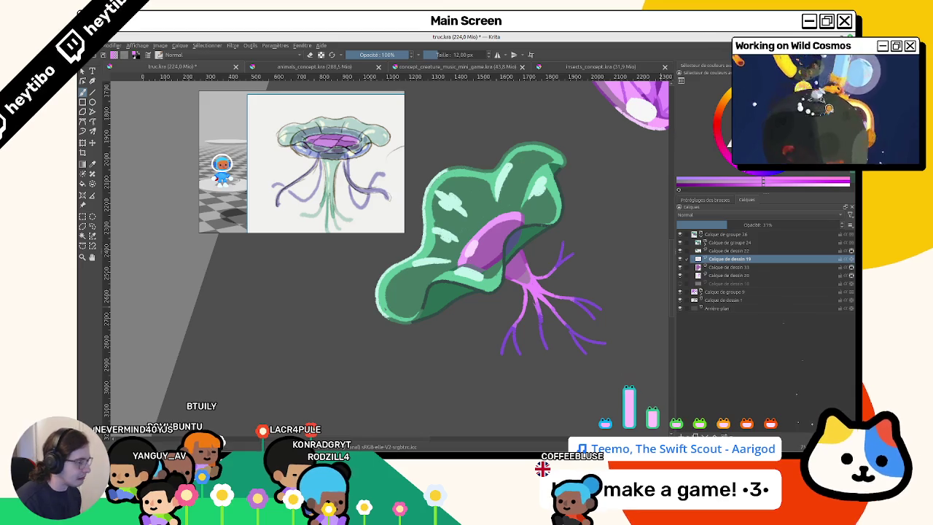
drag(725, 234, 682, 301)
drag(708, 264, 711, 276)
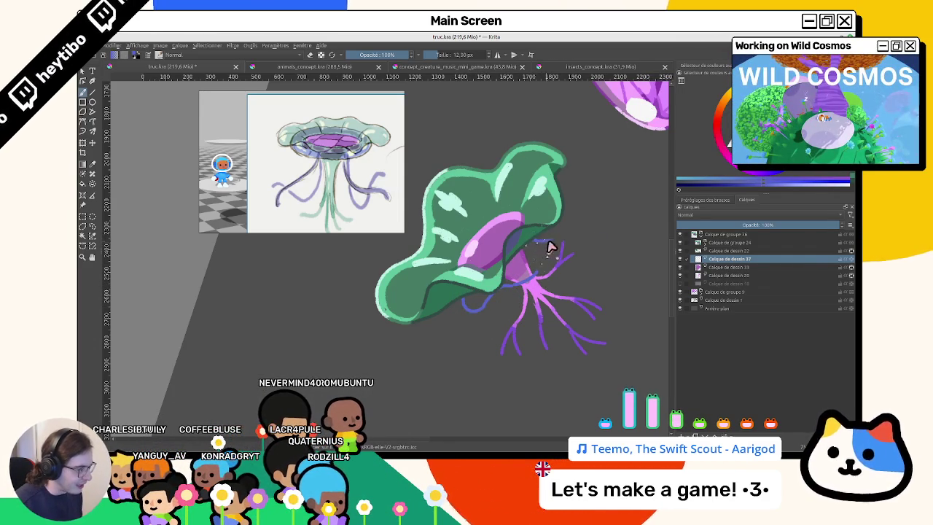
With the view rotated, paint dark-blue curves along the cap's underside near the tentacle base.
mouse_move(522, 287)
mouse_down()
mouse_move(301, 271)
mouse_move(469, 270)
mouse_up()
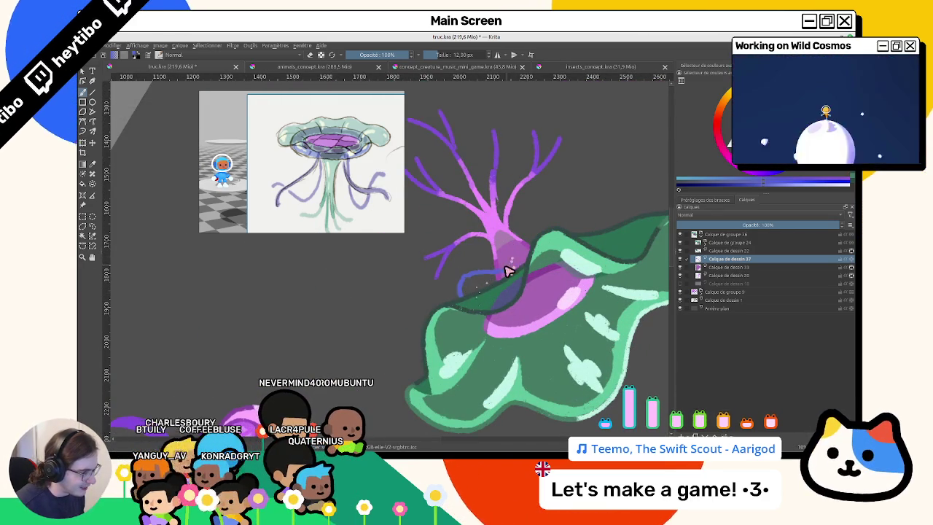
drag(459, 293, 504, 275)
mouse_move(545, 224)
mouse_down()
mouse_move(560, 212)
mouse_move(442, 274)
mouse_up()
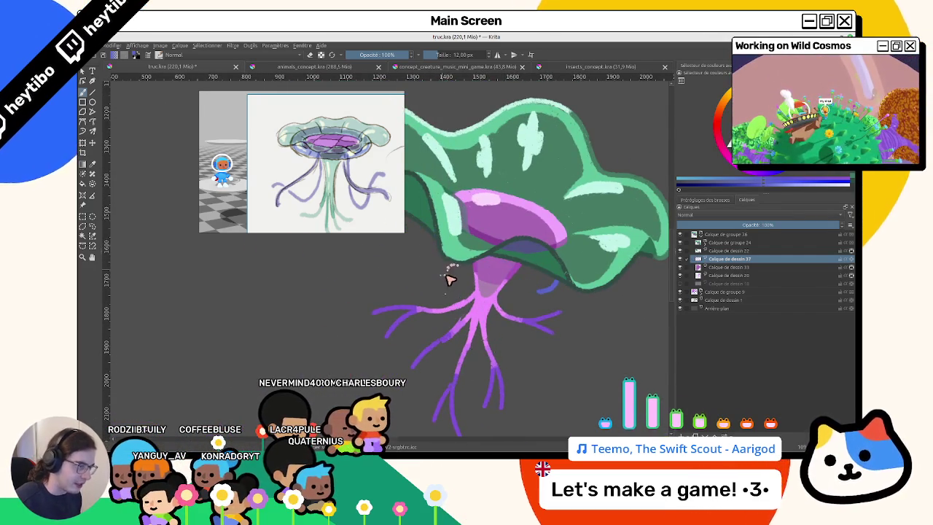
Try a blue flood fill on the underside, then undo the accidental full-layer fill.
key(5)
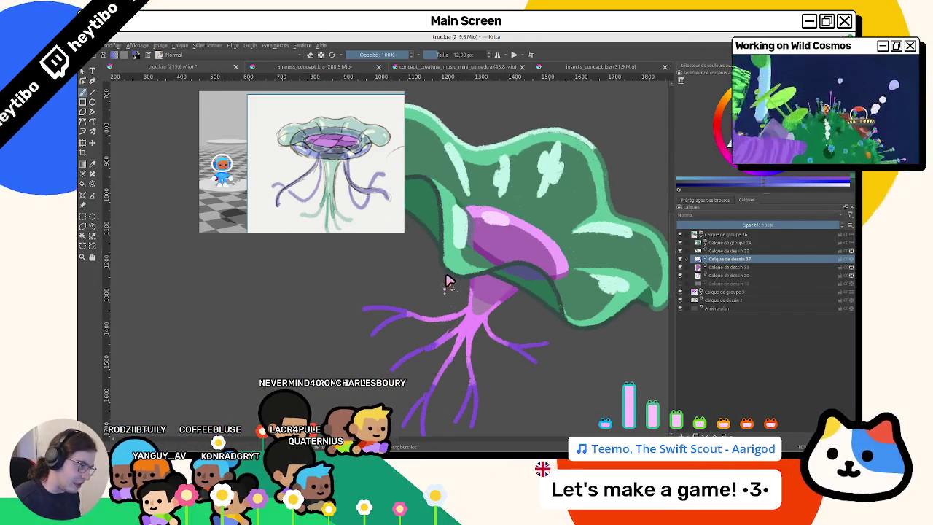
drag(448, 281, 446, 269)
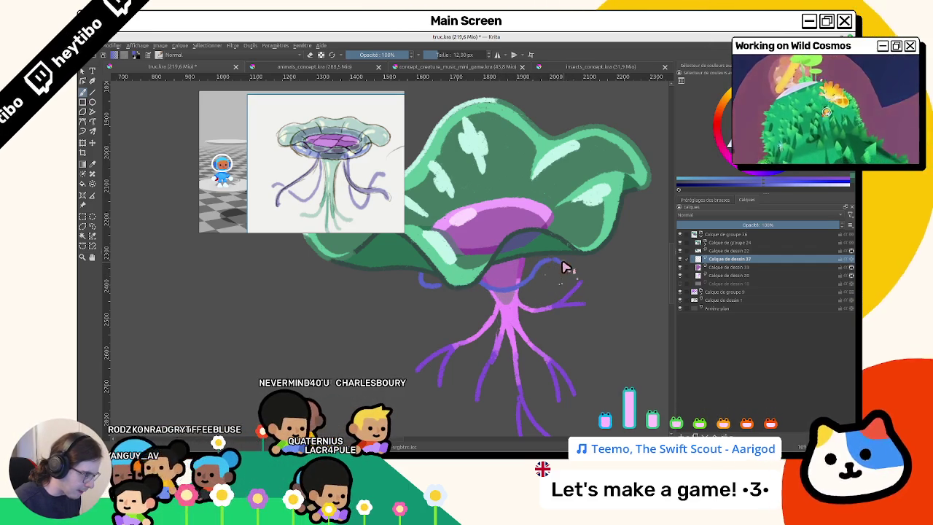
mouse_move(559, 285)
mouse_down()
mouse_move(468, 243)
mouse_move(505, 198)
mouse_up()
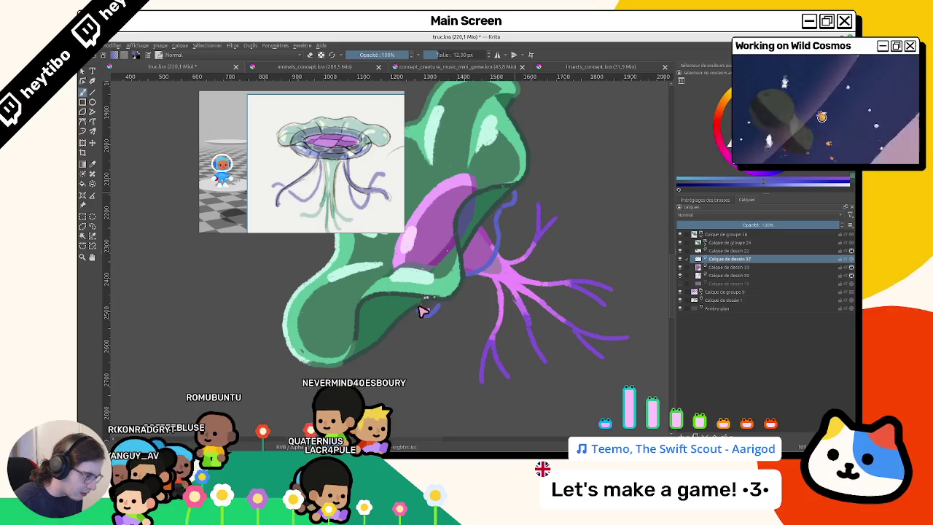
key(f)
click(481, 251)
key(ctrl+z)
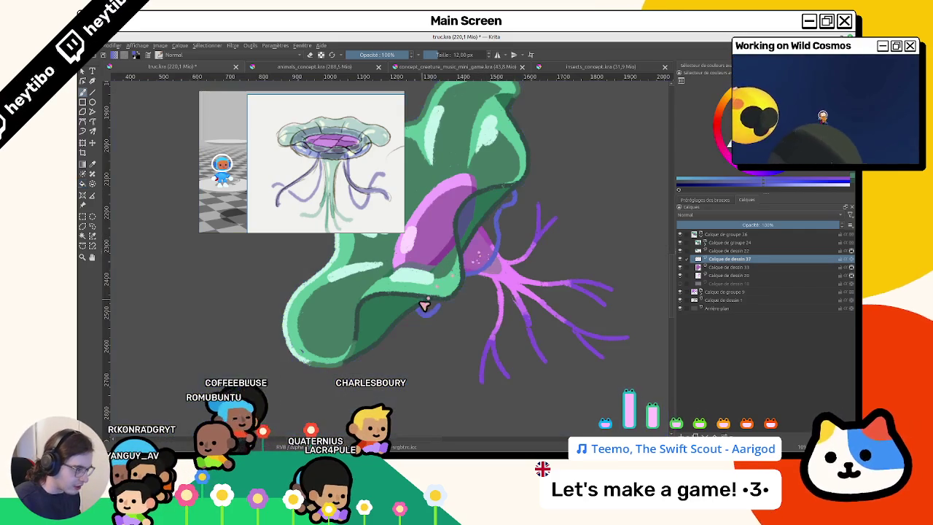
Flood-fill the gap under the pink-purple core with dark blue.
click(477, 237)
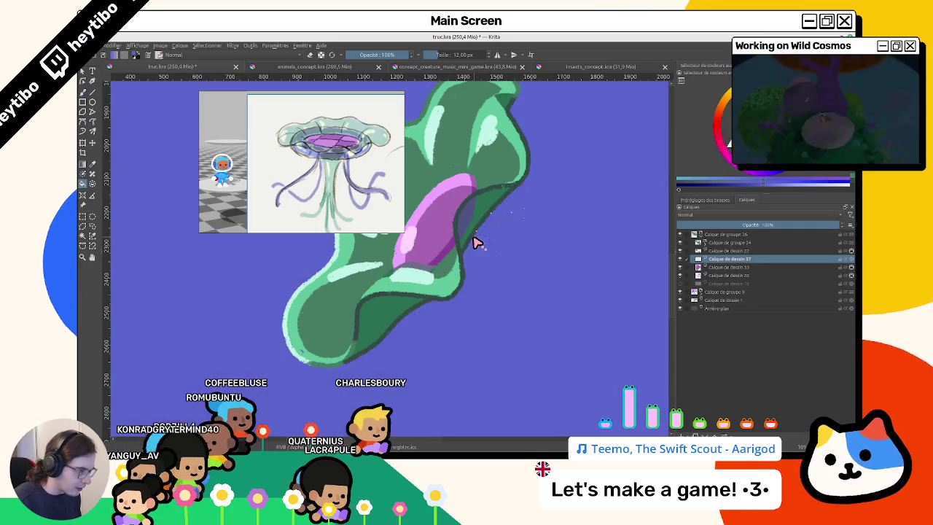
key(ctrl+z)
click(469, 253)
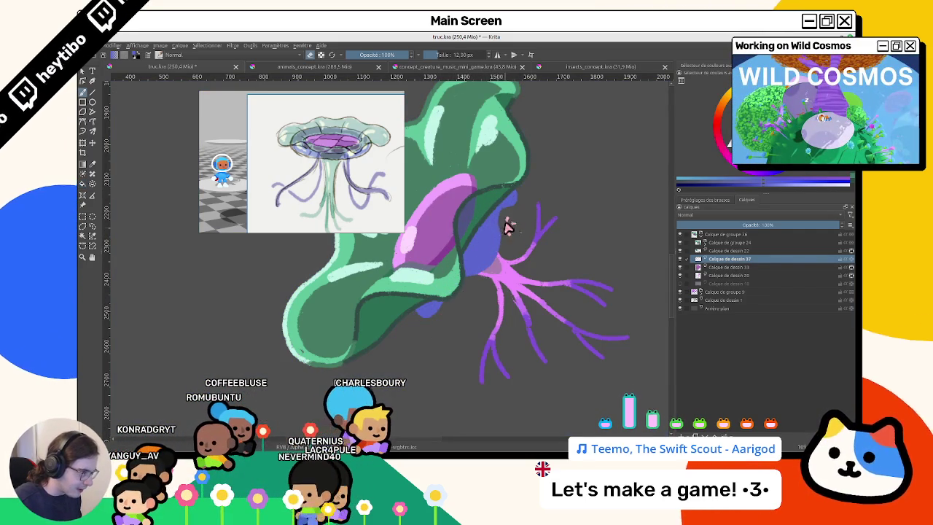
drag(520, 207, 534, 213)
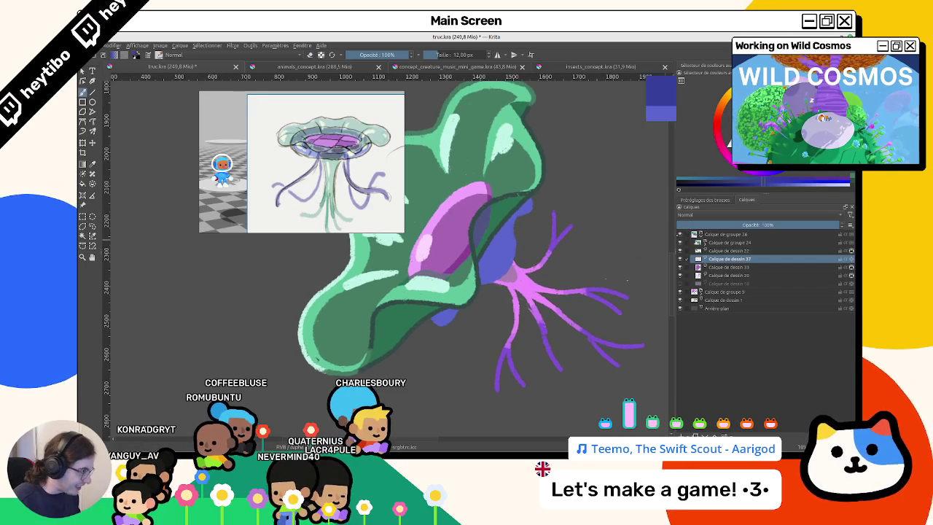
On a new paint layer, widen the blue underside band and repaint the cap edge green.
key(Insert)
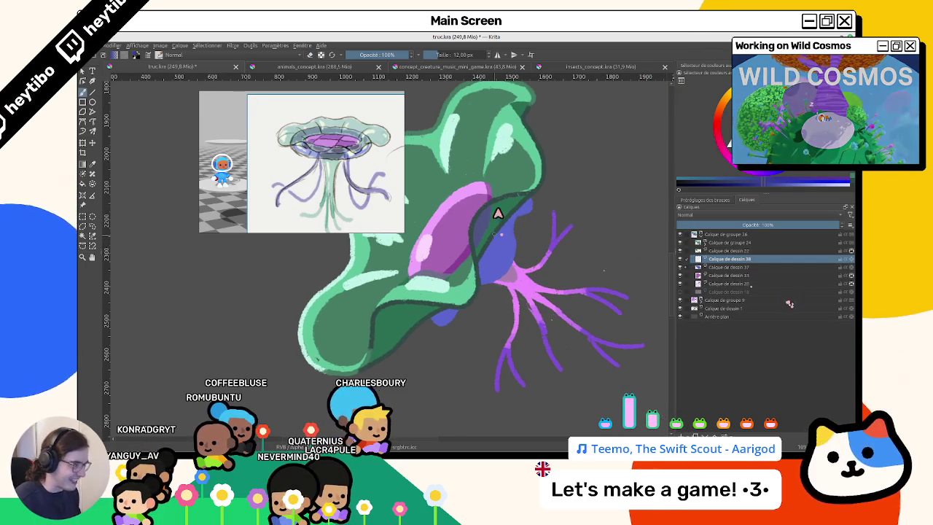
scroll(498, 234, up, 2)
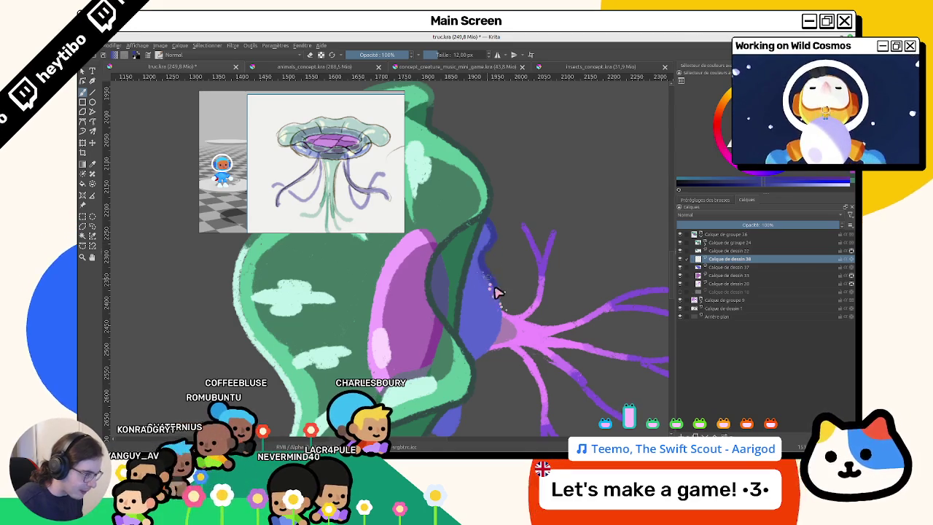
mouse_move(486, 281)
mouse_down()
mouse_move(473, 375)
mouse_move(510, 270)
mouse_up()
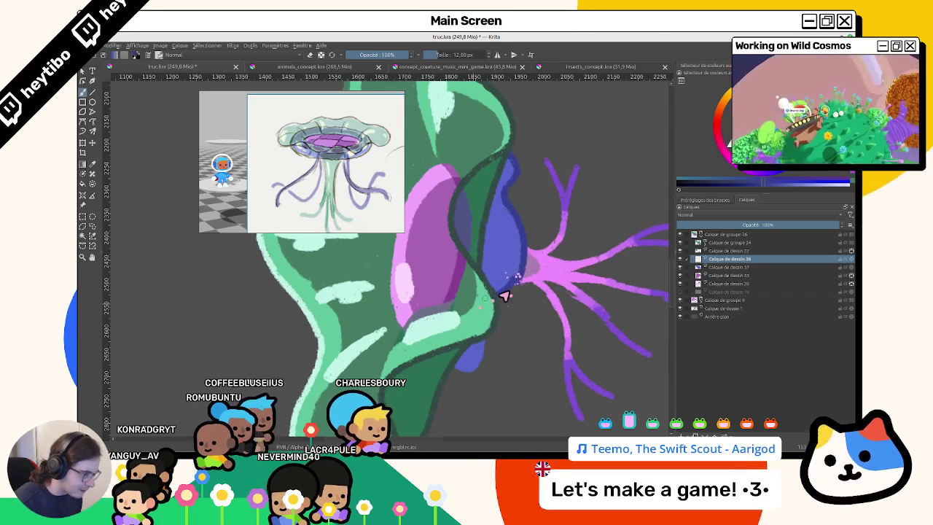
mouse_move(492, 316)
mouse_down()
mouse_move(475, 362)
mouse_move(505, 264)
mouse_up()
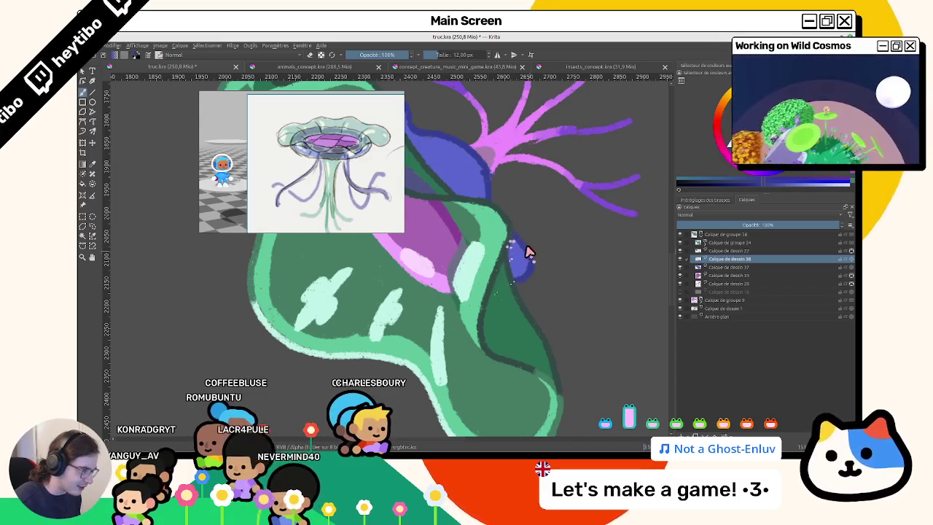
Hide Calque de dessin 37 to compare the blue fill.
mouse_move(537, 250)
mouse_down()
mouse_move(391, 256)
mouse_move(498, 268)
mouse_up()
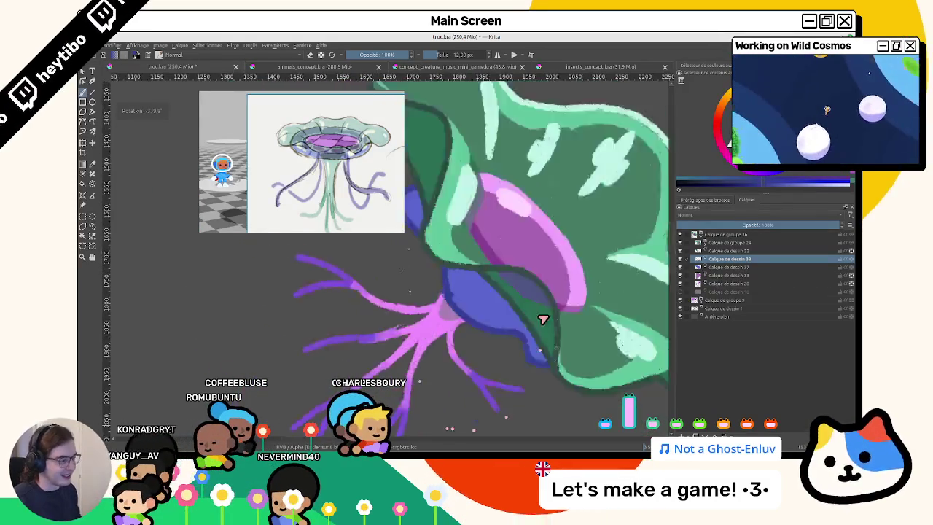
mouse_move(508, 159)
mouse_down()
mouse_move(493, 233)
mouse_move(495, 323)
mouse_move(532, 329)
mouse_up()
click(722, 268)
click(680, 268)
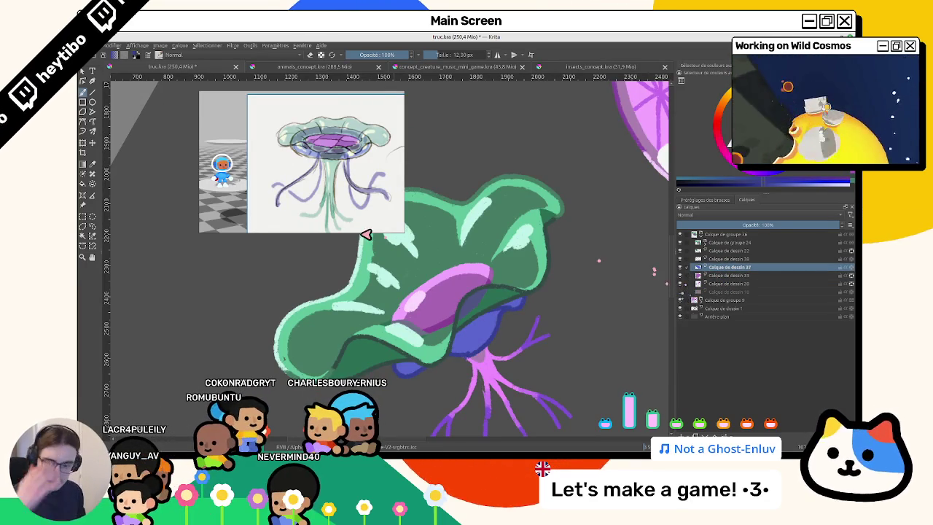
key(5)
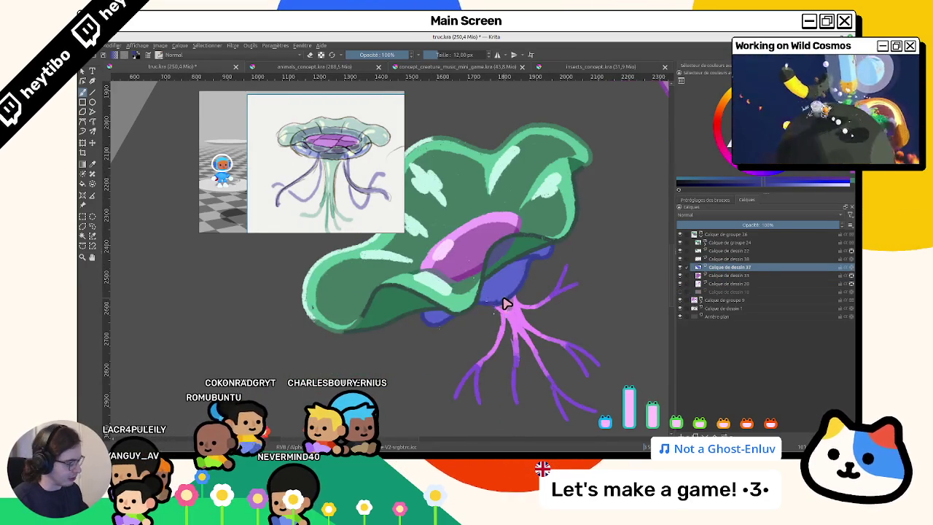
key(m)
drag(445, 357, 474, 295)
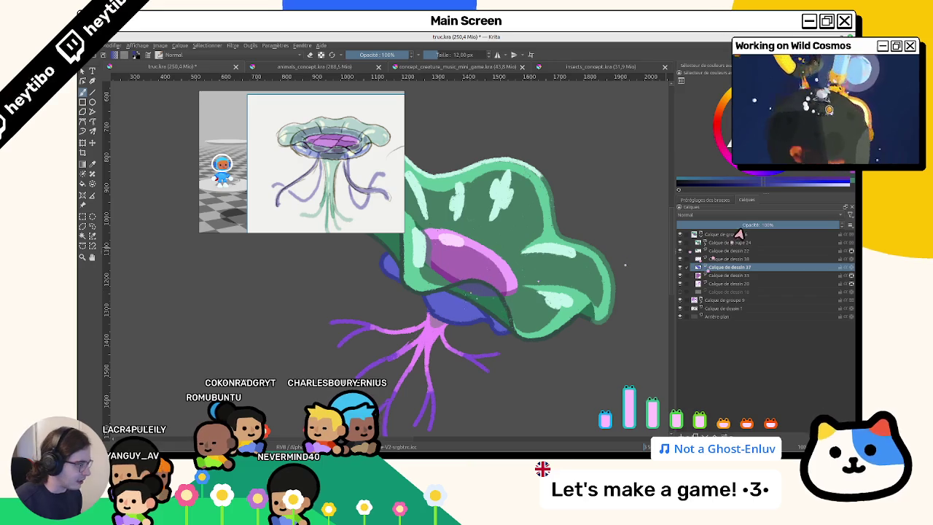
mouse_move(559, 307)
mouse_down()
mouse_move(516, 344)
mouse_move(518, 316)
mouse_up()
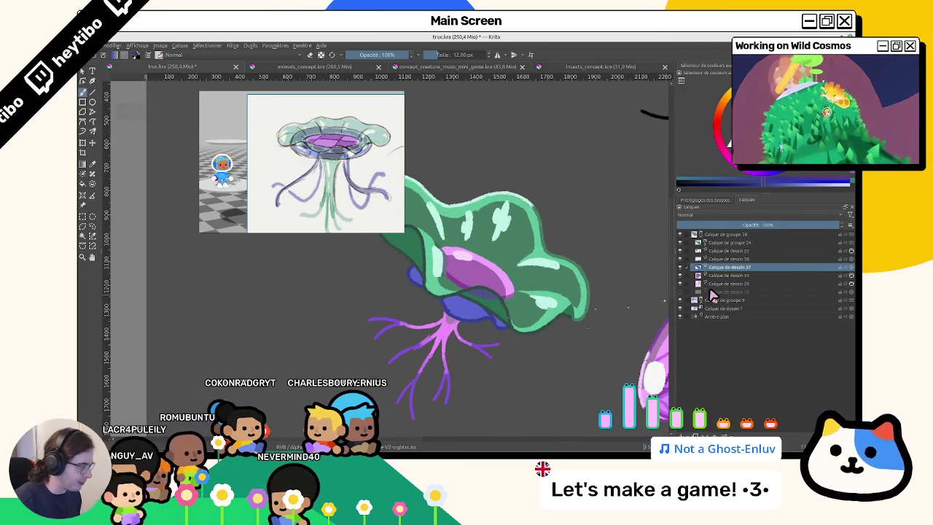
key(Insert)
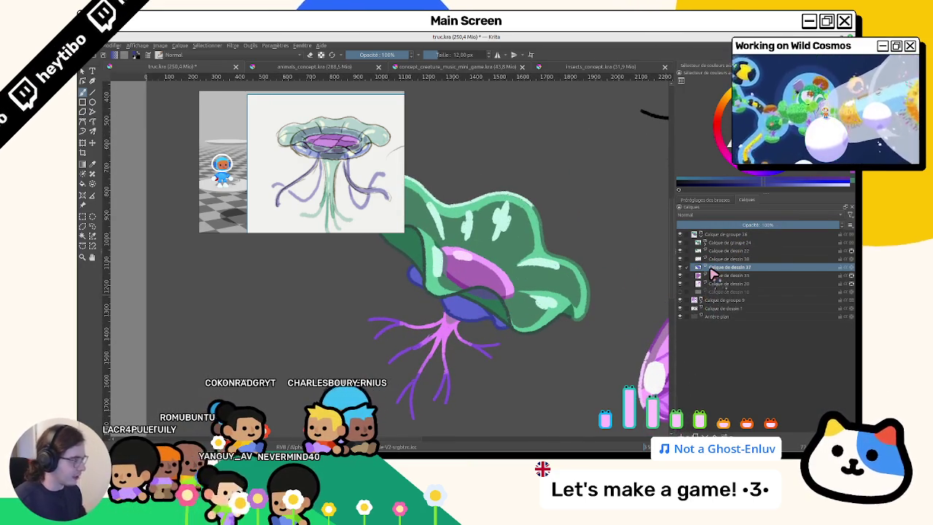
right_click(717, 275)
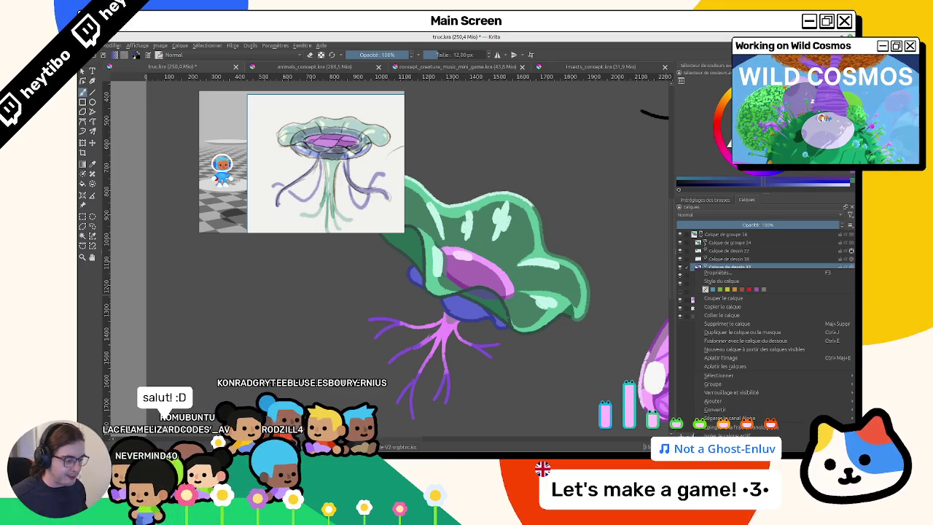
key(alt+Tab)
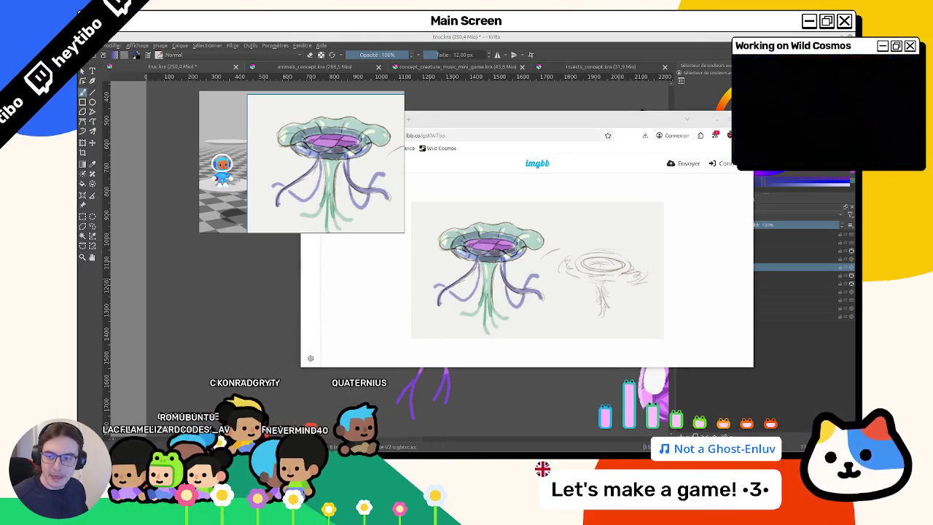
key(alt+Tab)
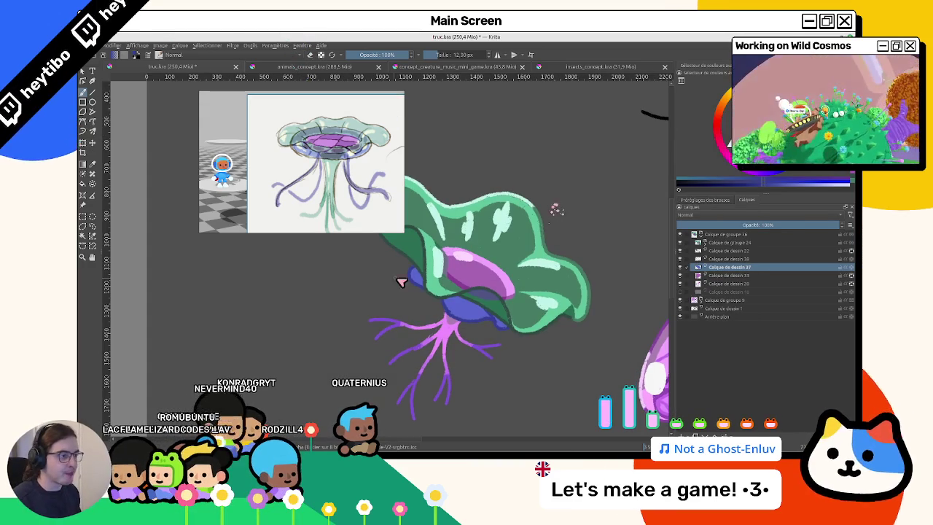
drag(395, 346, 490, 273)
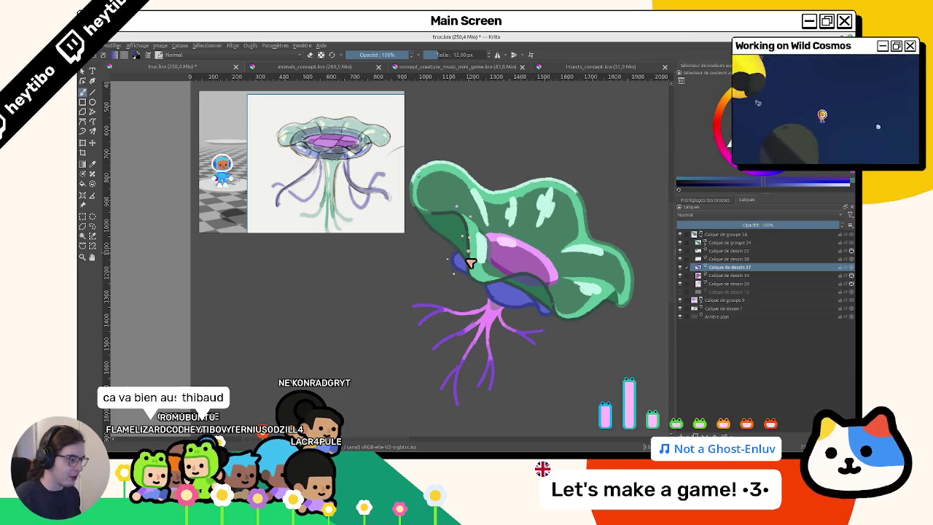
drag(470, 256, 464, 242)
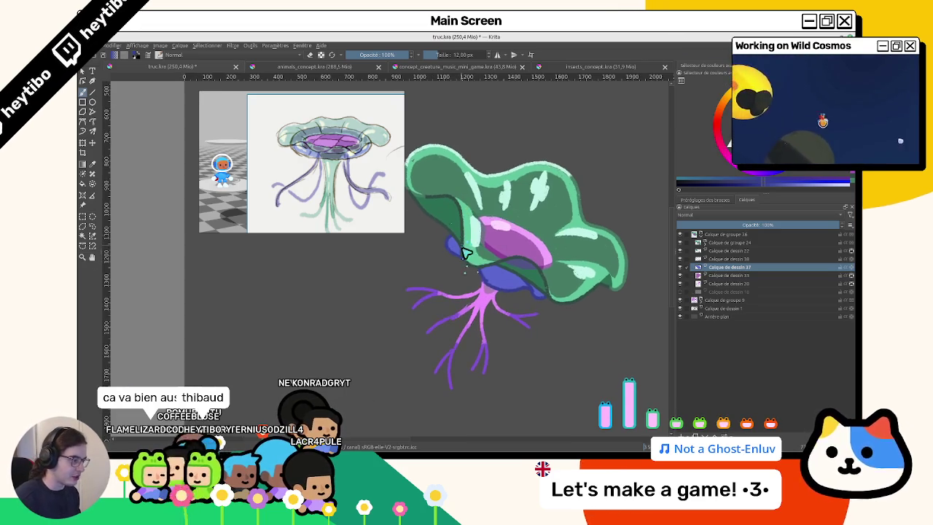
click(679, 267)
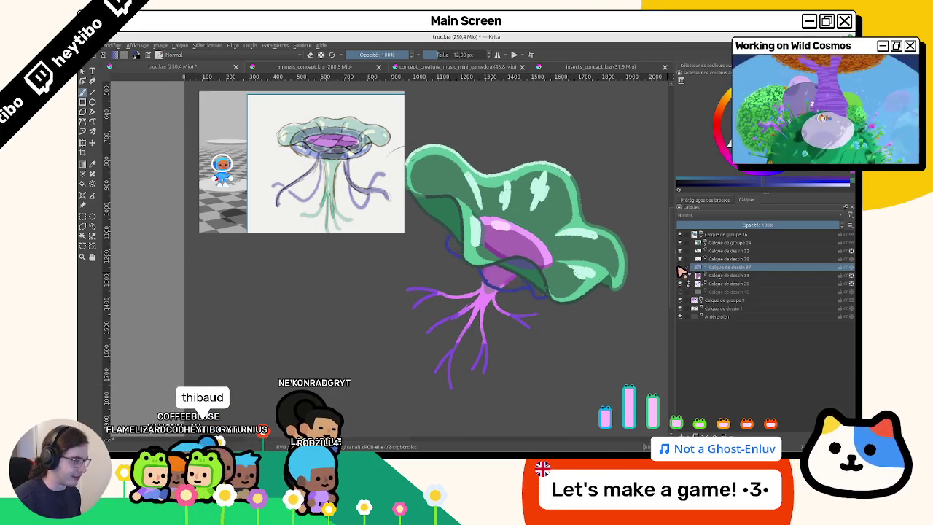
click(679, 267)
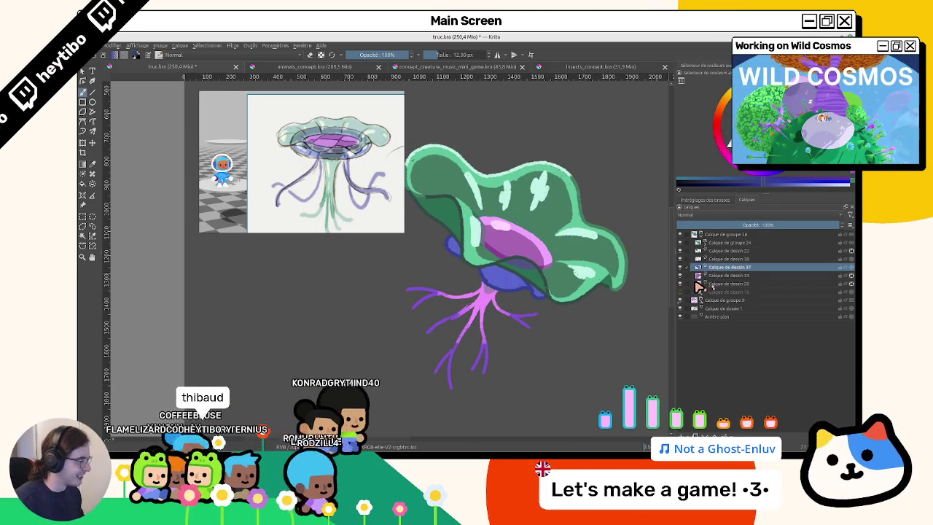
scroll(536, 288, up, 1)
scroll(543, 274, up, 1)
scroll(557, 281, up, 1)
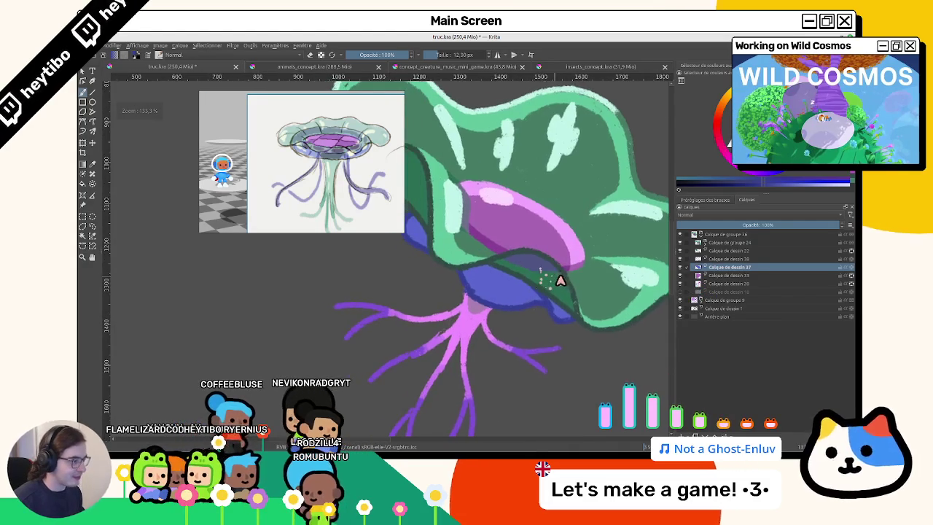
ctrl+click(700, 267)
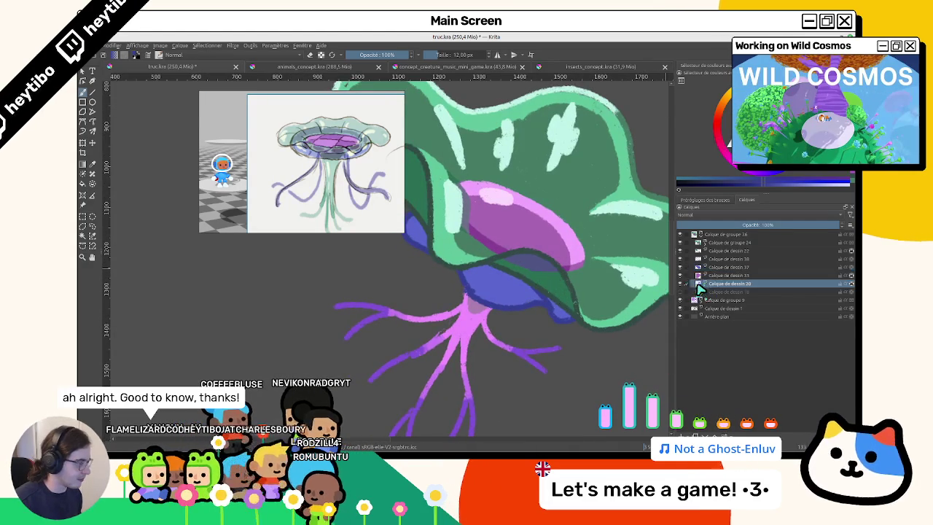
click(718, 275)
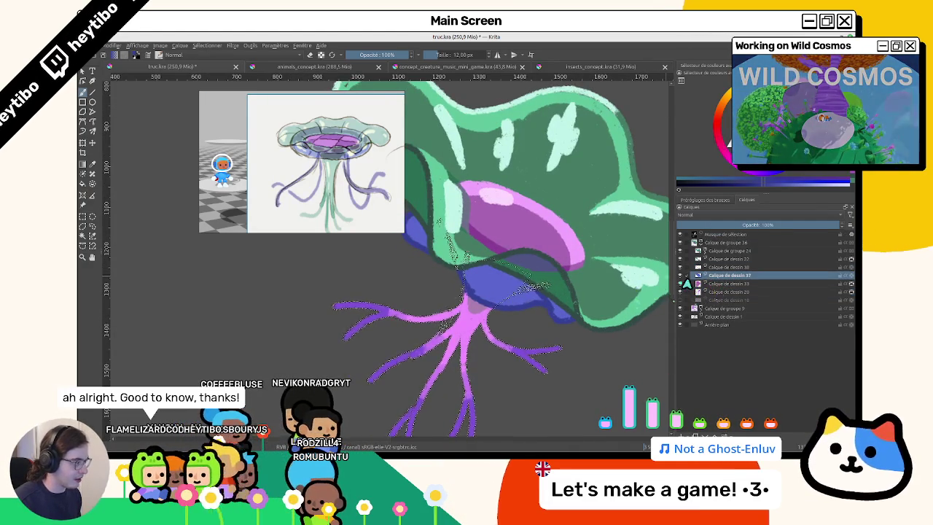
key(ctrl+shift+a)
click(685, 281)
click(685, 281)
shift+click(682, 291)
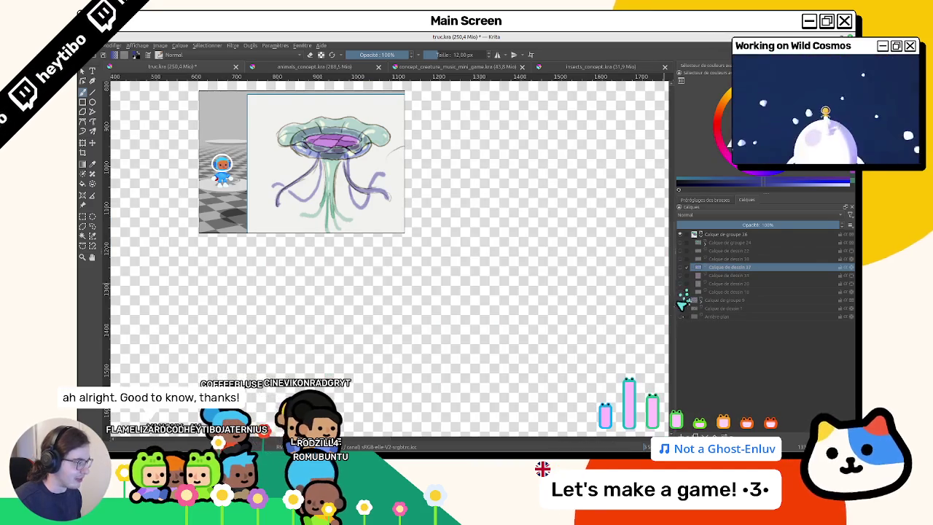
shift+click(682, 250)
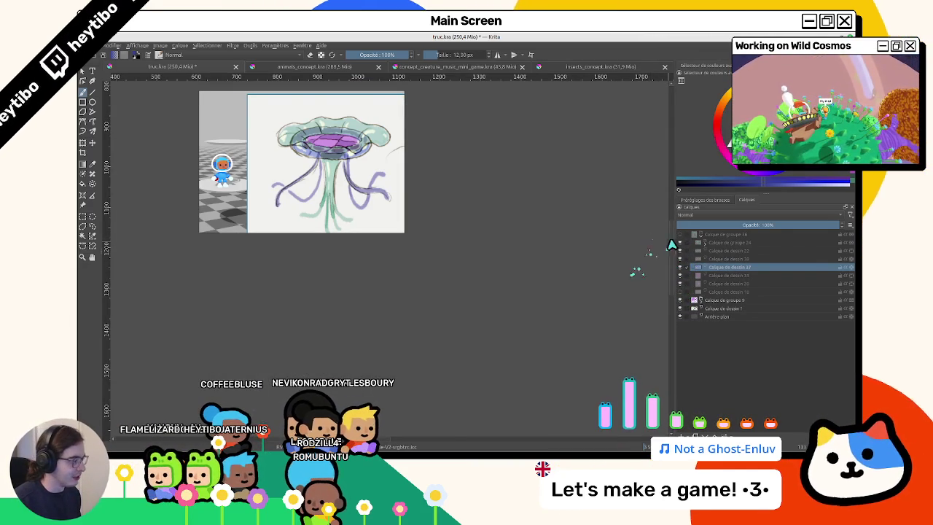
Toggle the blue under-layer off and on to compare, leaving it visible.
scroll(670, 244, down, 4)
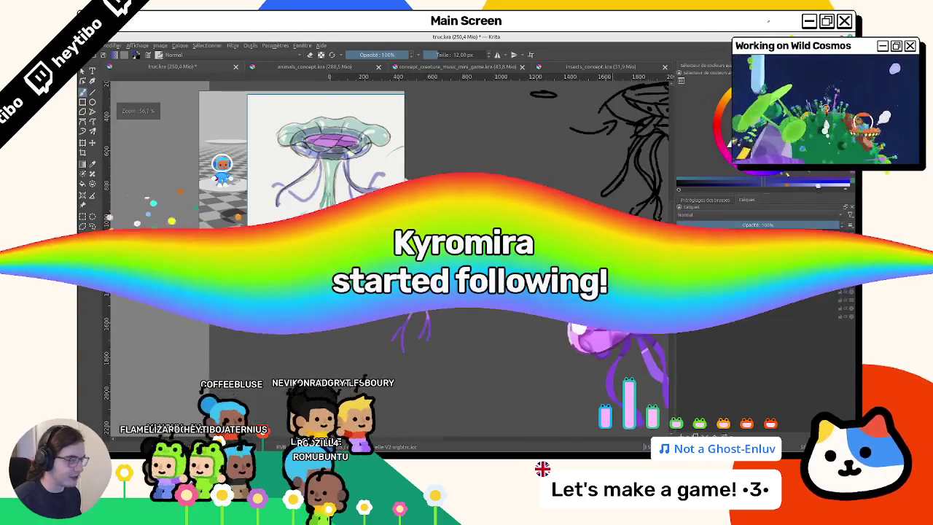
scroll(386, 255, up, 2)
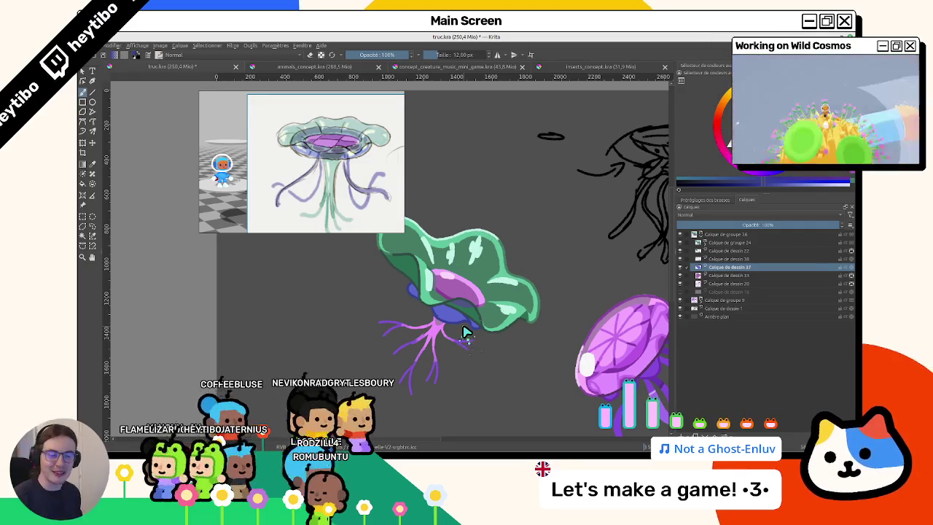
scroll(481, 313, up, 2)
scroll(494, 294, up, 2)
scroll(500, 297, up, 2)
scroll(500, 298, up, 2)
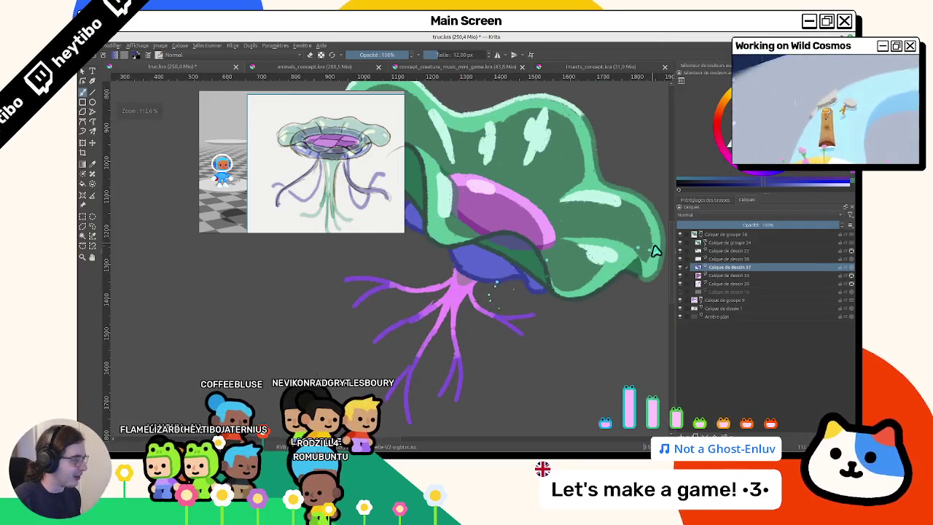
click(683, 267)
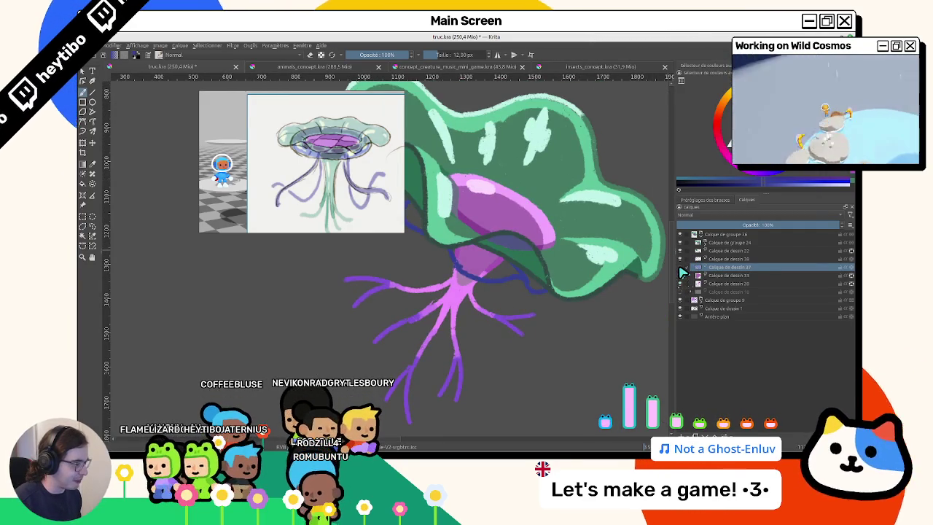
click(680, 267)
click(680, 268)
click(680, 268)
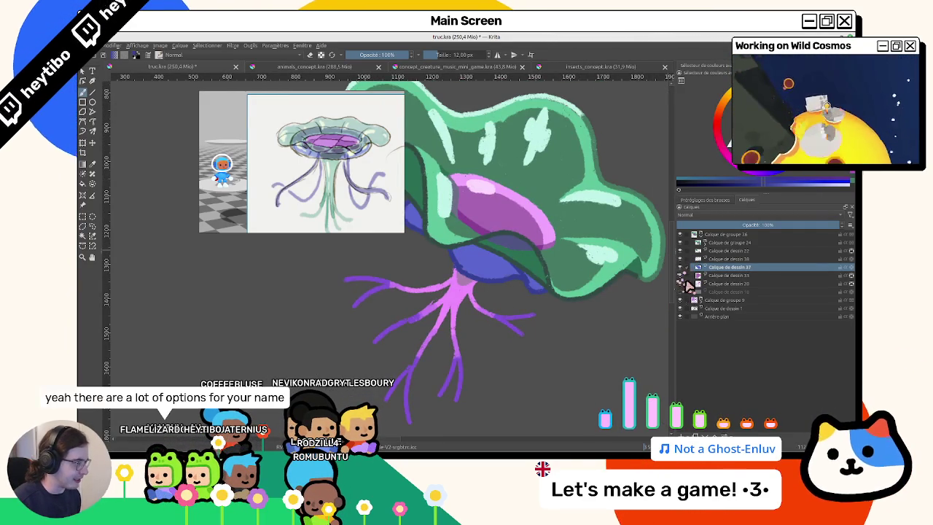
click(680, 269)
click(680, 268)
click(680, 268)
click(680, 269)
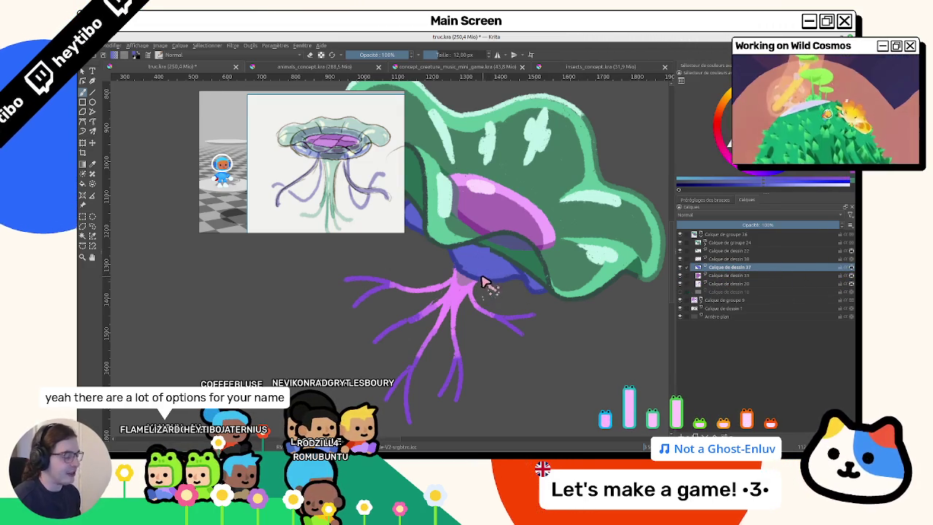
Pick a pink-purple colour at full opacity and paint violet shading into the blue underside.
ctrl+click(453, 278)
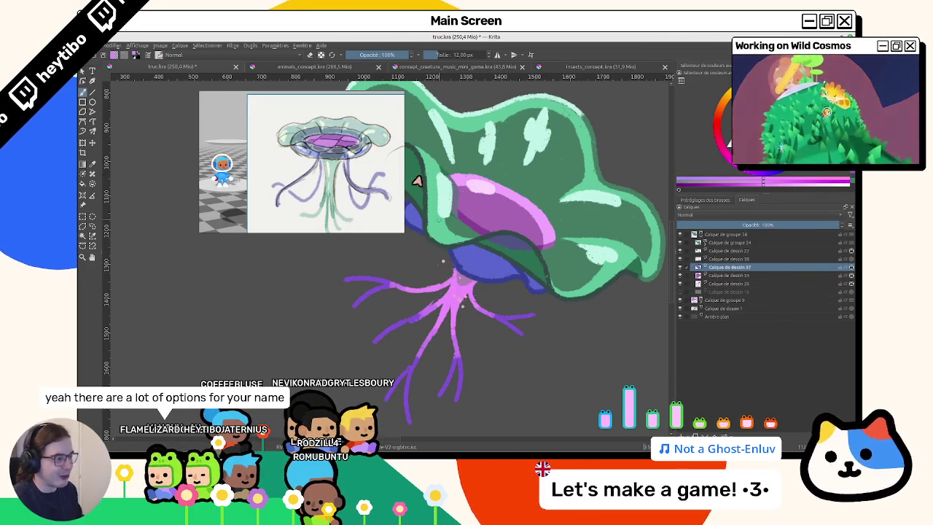
key(o)
key(o)
key(o)
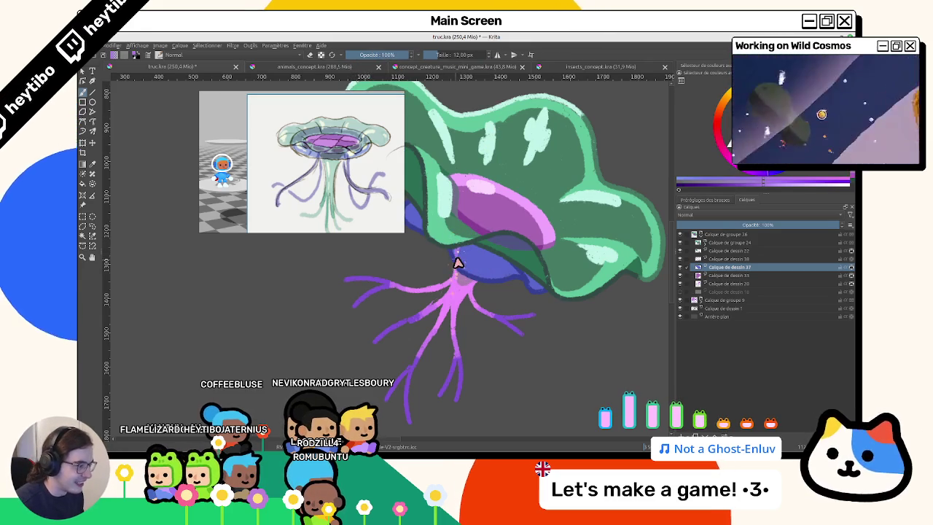
drag(500, 254, 474, 286)
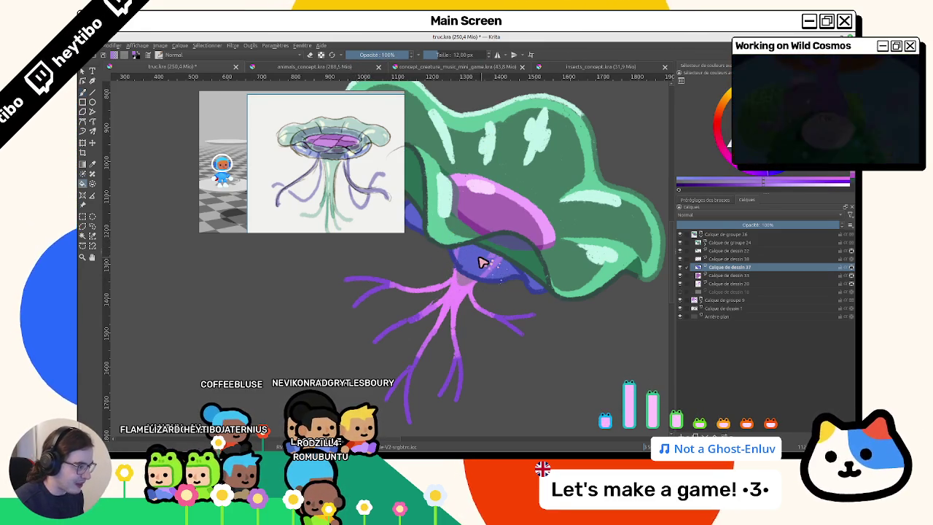
mouse_move(483, 262)
mouse_down()
mouse_move(500, 258)
mouse_move(472, 283)
mouse_up()
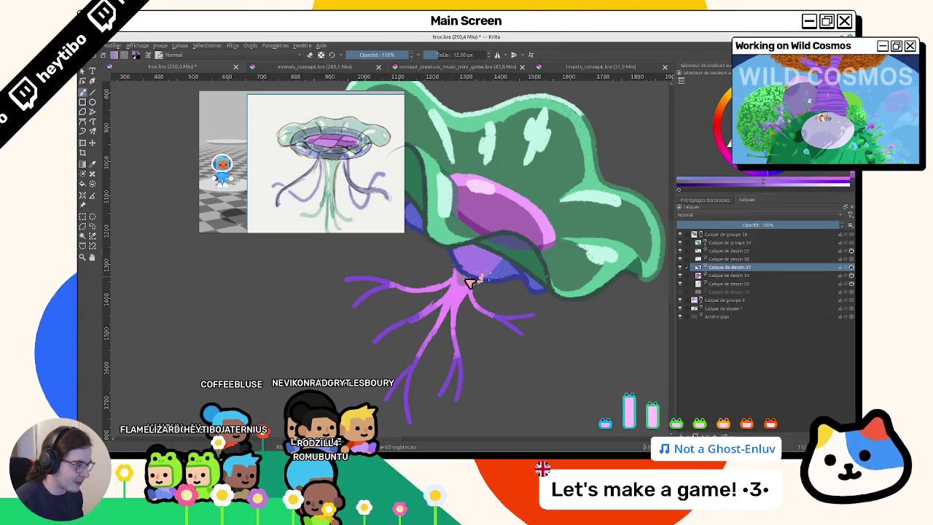
scroll(462, 262, up, 2)
scroll(474, 292, up, 2)
scroll(479, 323, up, 2)
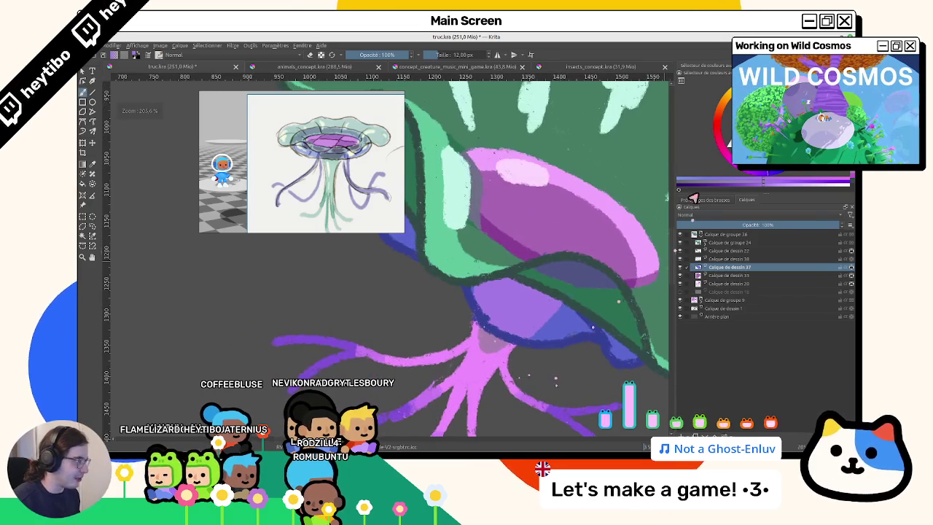
mouse_move(491, 327)
mouse_down()
mouse_move(491, 302)
mouse_move(529, 306)
mouse_up()
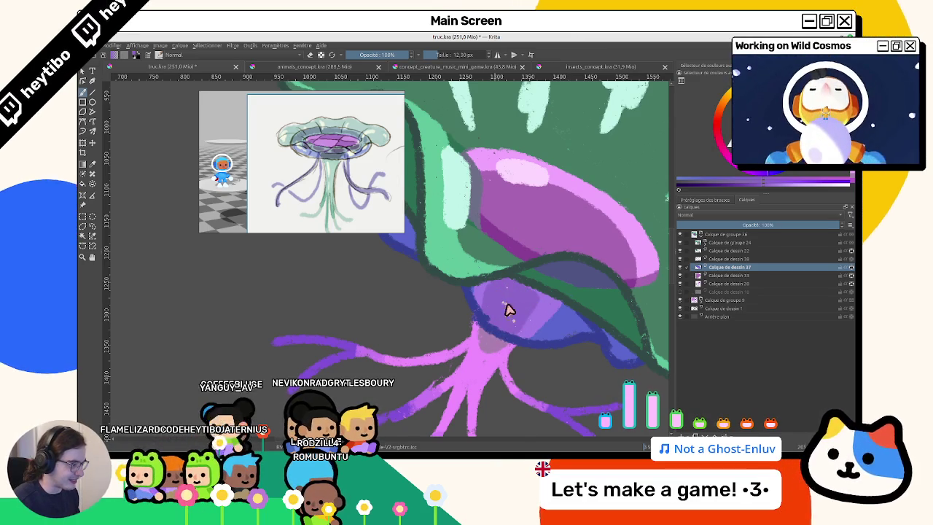
Rotate the view to check the jellyfish upside down, then back upright.
scroll(512, 320, down, 3)
drag(500, 358, 423, 131)
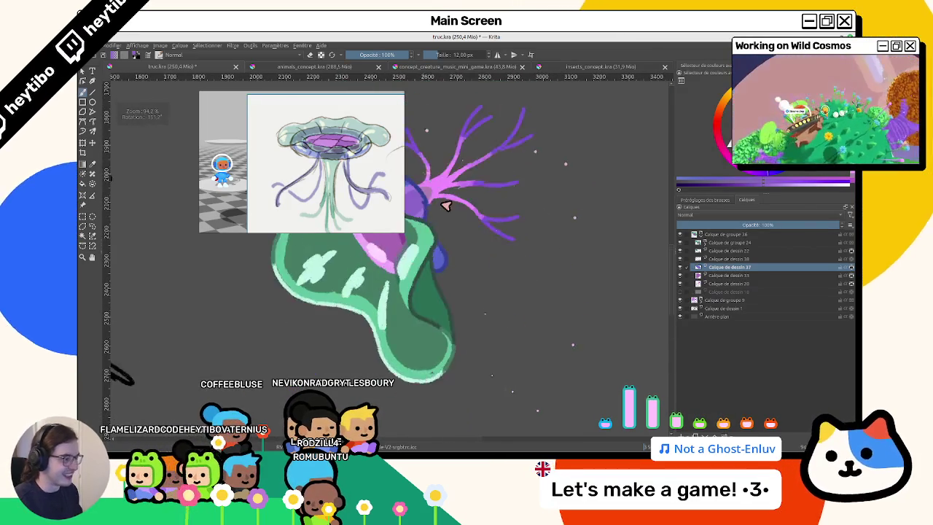
scroll(429, 303, up, 3)
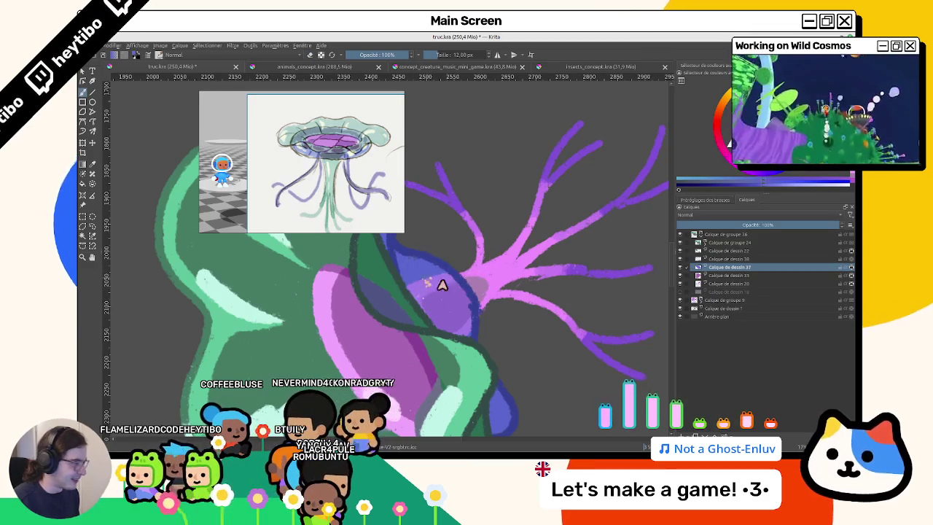
drag(681, 266, 478, 219)
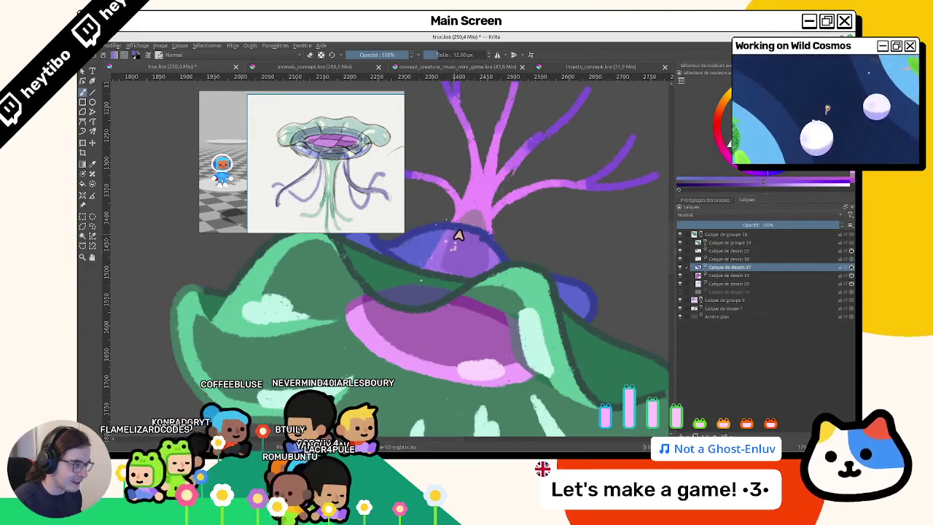
drag(473, 277, 554, 277)
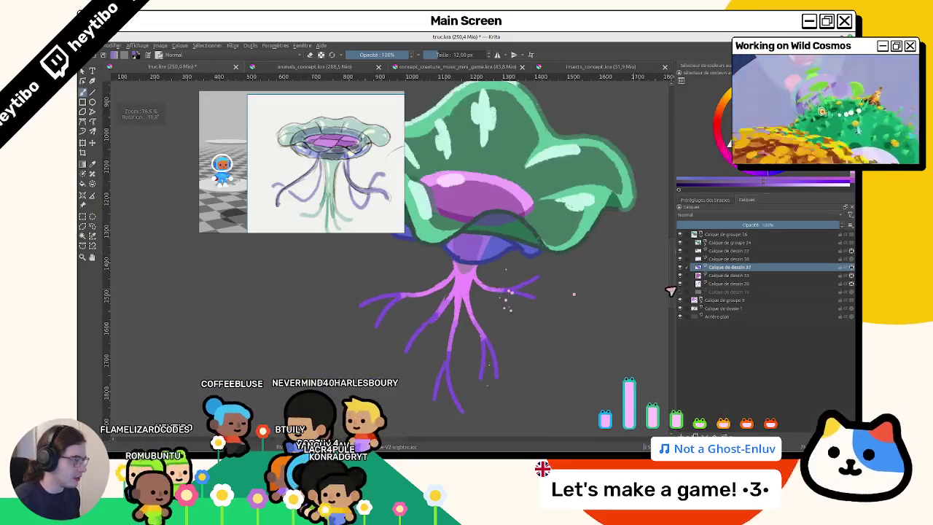
On Calque de dessin 38, paint a pink stroke along the tentacle branches.
click(722, 259)
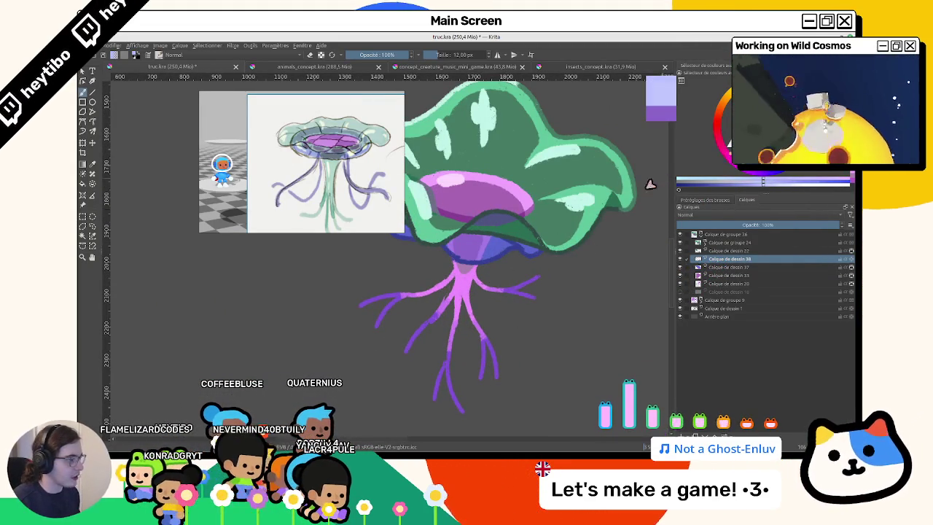
drag(566, 236, 589, 251)
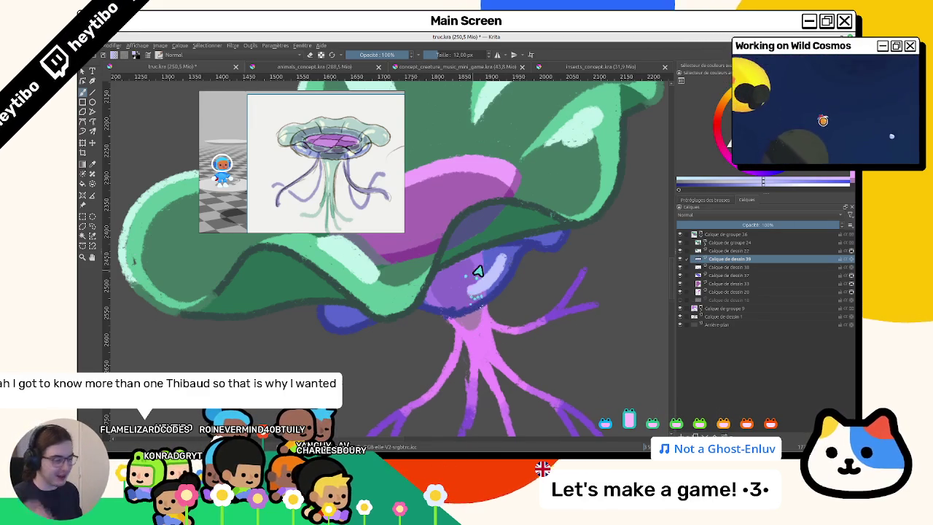
scroll(477, 271, down, 3)
scroll(500, 296, down, 2)
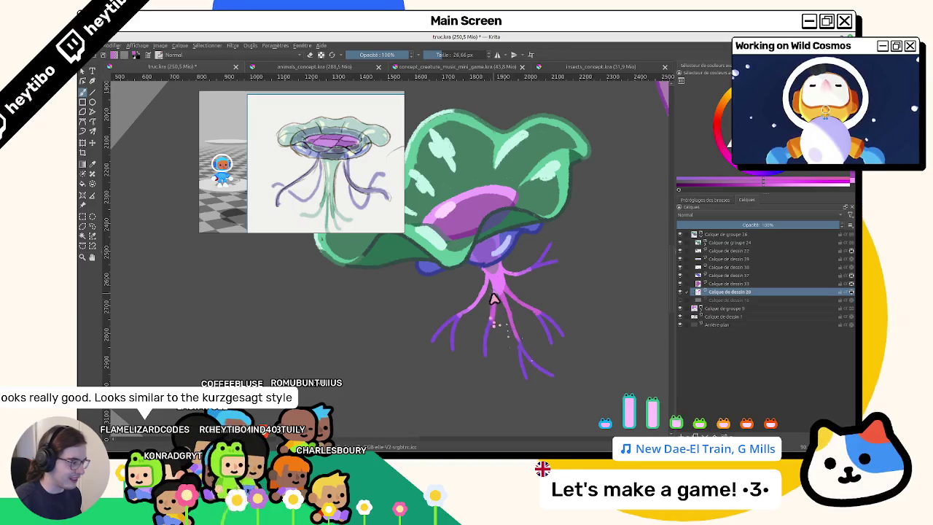
drag(500, 296, 502, 330)
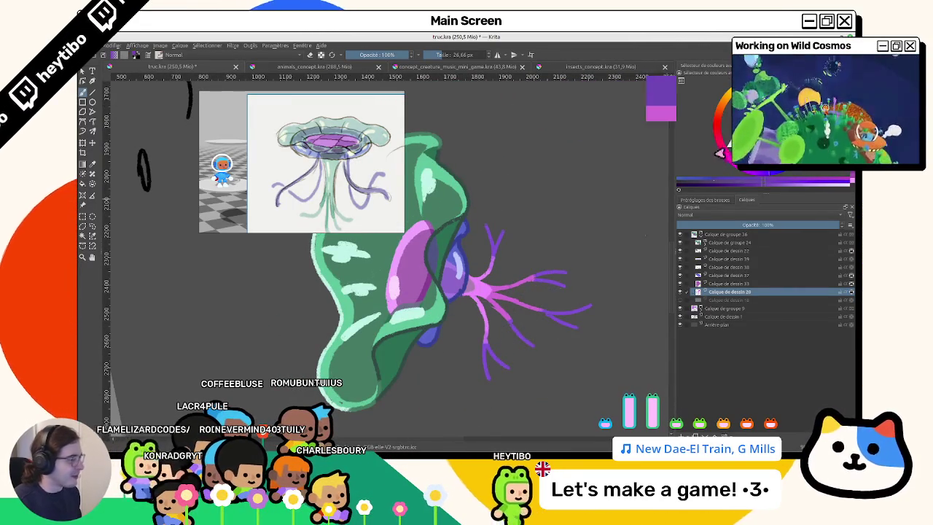
drag(532, 298, 536, 278)
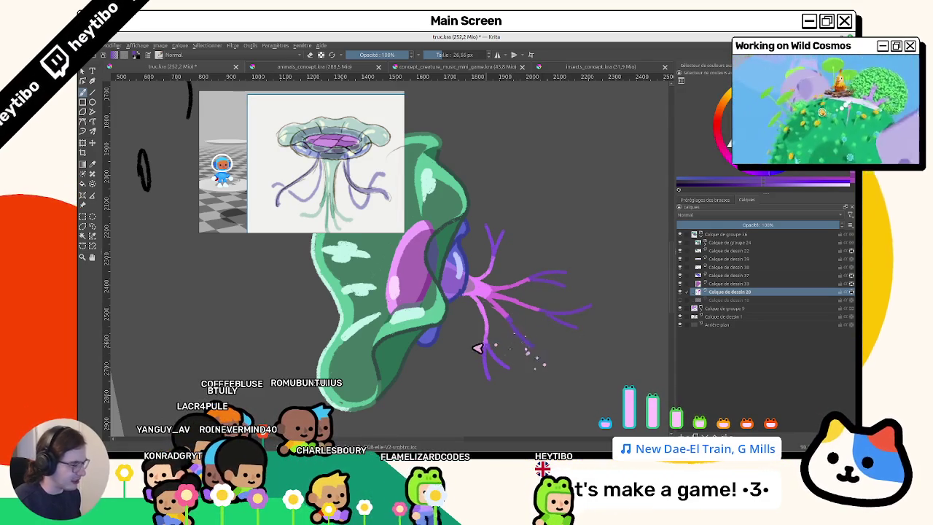
Zoom out to see both creatures, reset the view, and hide the green creature's detail group.
scroll(519, 336, up, 5)
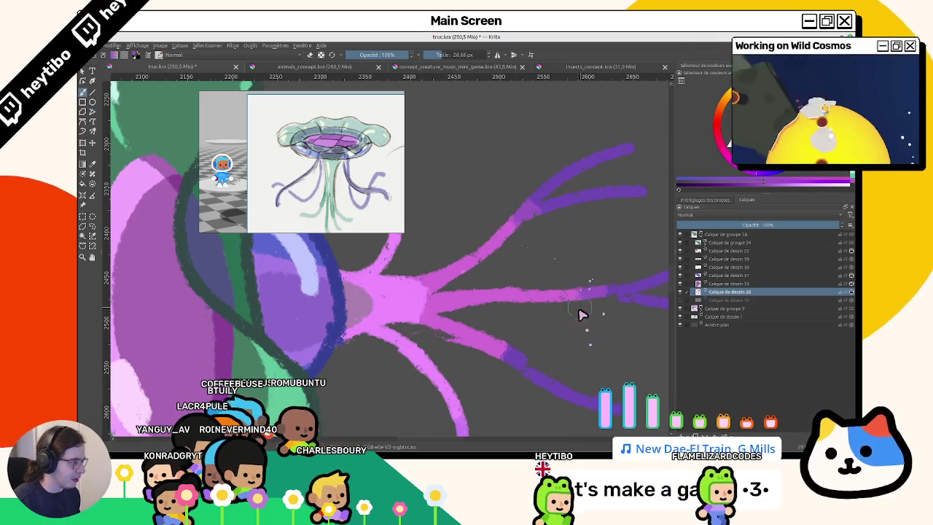
scroll(554, 320, down, 5)
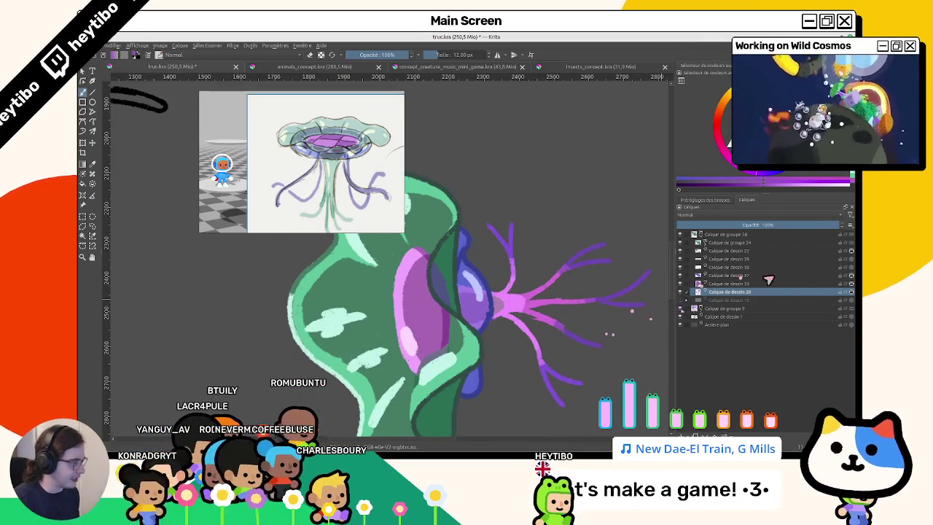
scroll(375, 313, up, 5)
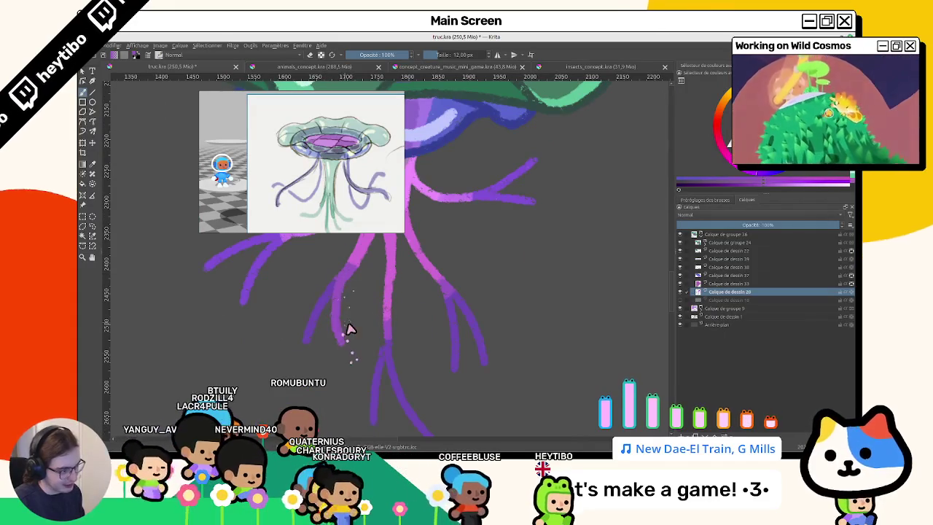
drag(346, 328, 408, 308)
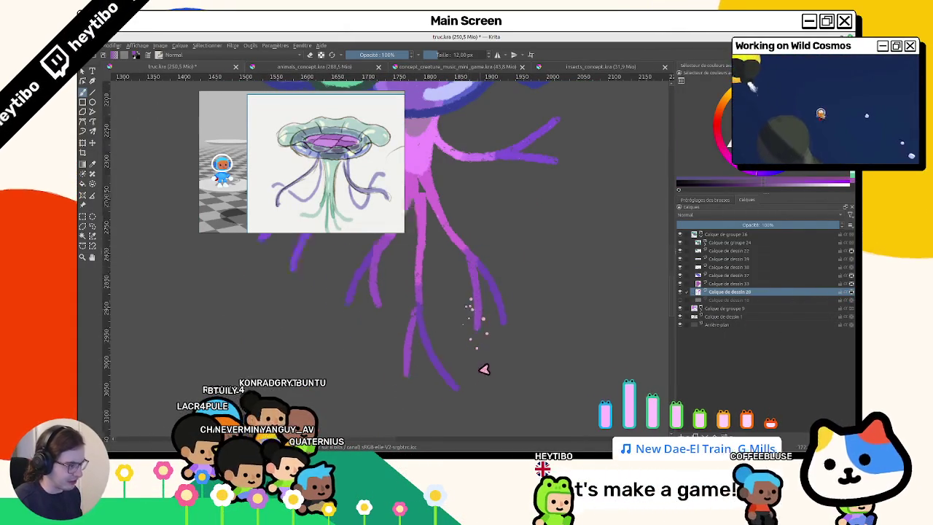
scroll(484, 333, down, 3)
drag(493, 316, 462, 337)
scroll(462, 337, up, 3)
scroll(468, 296, up, 2)
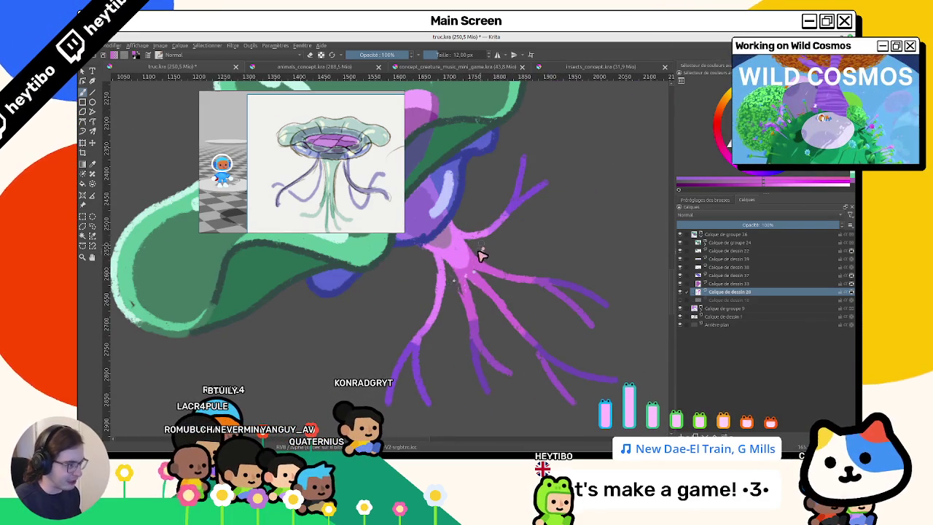
drag(487, 308, 475, 220)
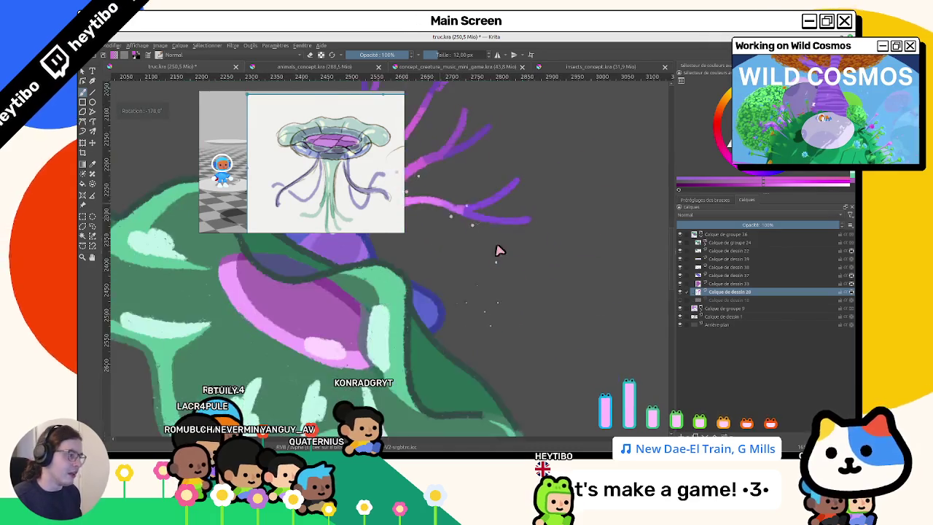
scroll(475, 220, down, 3)
drag(585, 293, 412, 297)
key(5)
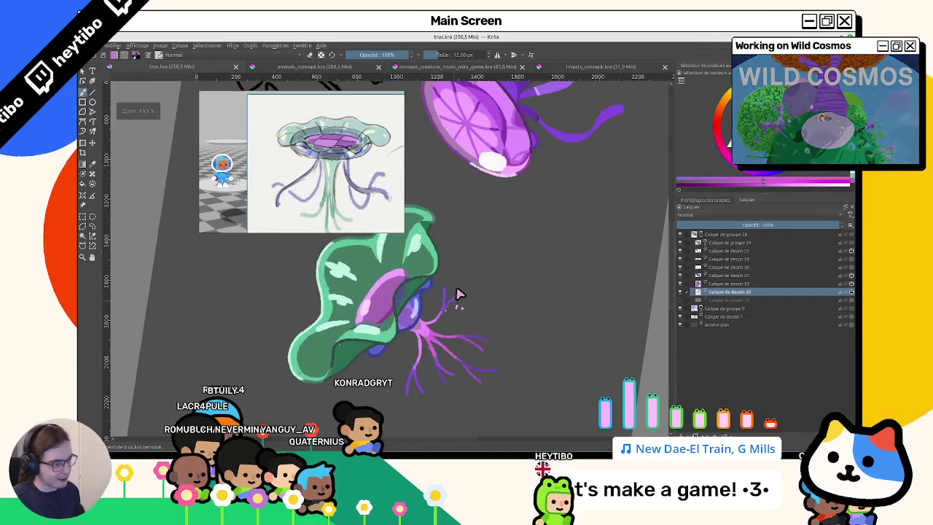
key(1)
mouse_move(594, 267)
mouse_down()
mouse_move(521, 285)
mouse_move(545, 292)
mouse_move(500, 323)
mouse_move(427, 248)
mouse_up()
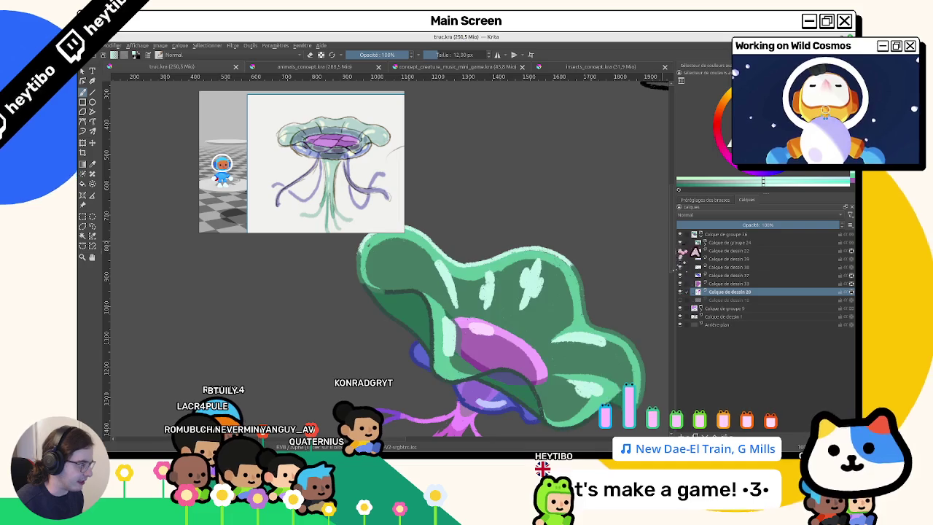
click(680, 243)
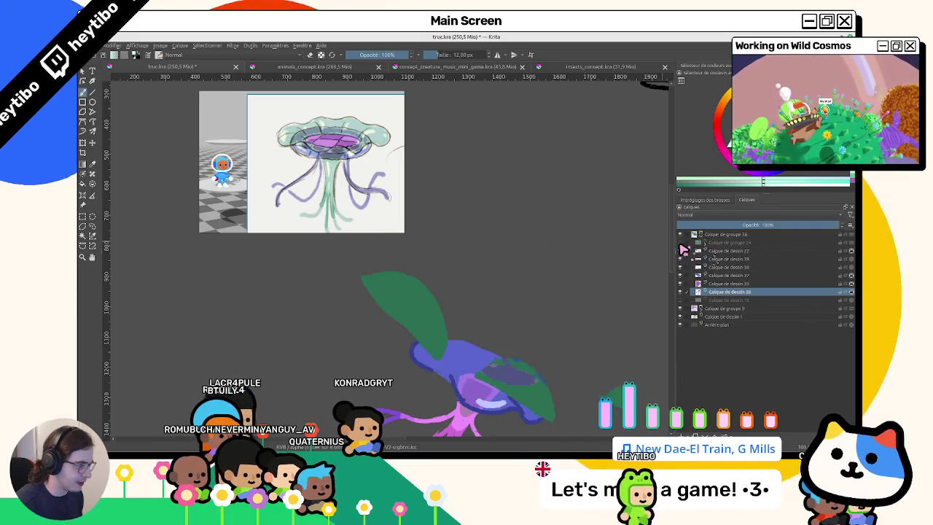
Show the painted detail group again and select Calque de dessin 29.
click(681, 243)
click(698, 243)
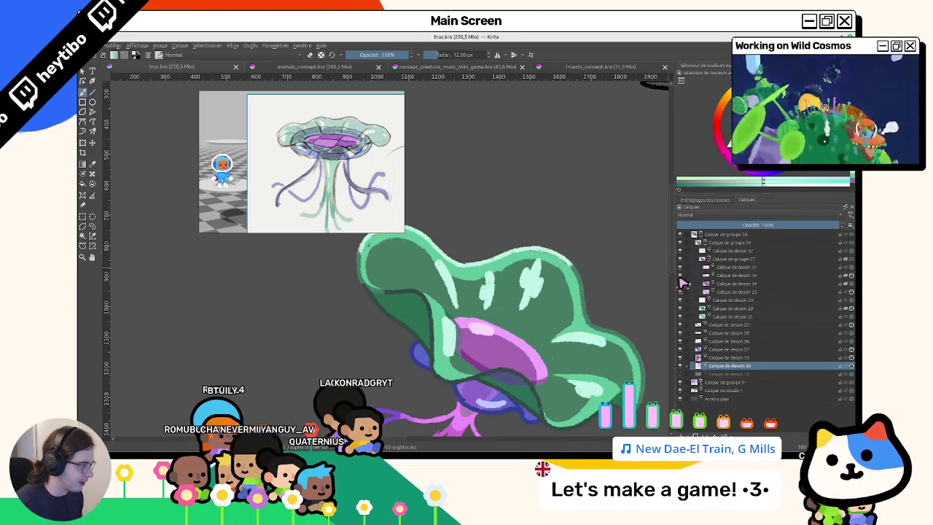
click(721, 299)
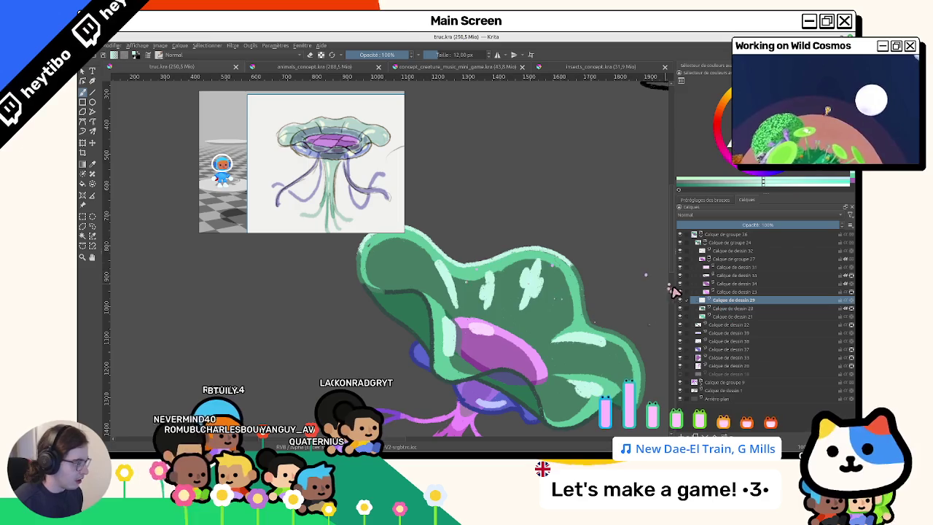
Zoom in on the green cap and dab pale highlight speckles onto it.
drag(669, 290, 402, 293)
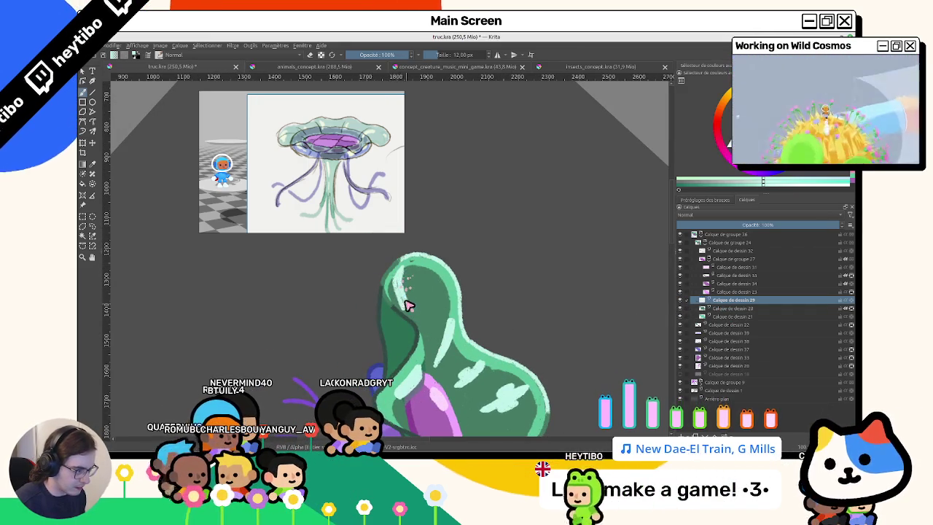
mouse_move(408, 307)
mouse_down()
mouse_move(444, 321)
mouse_move(373, 291)
mouse_up()
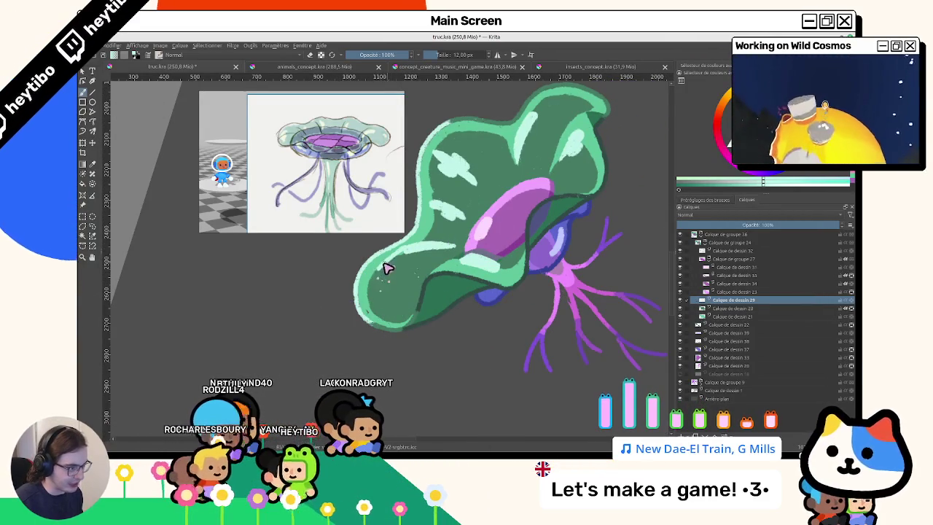
mouse_move(405, 259)
mouse_down()
mouse_move(473, 214)
mouse_move(422, 293)
mouse_move(410, 270)
mouse_move(440, 340)
mouse_move(372, 356)
mouse_move(394, 313)
mouse_move(449, 253)
mouse_move(440, 211)
mouse_up()
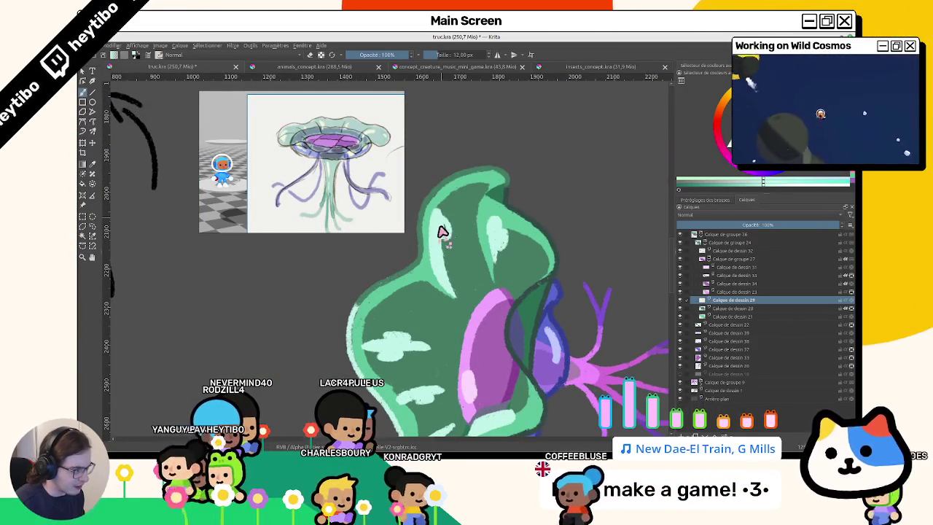
drag(444, 237, 465, 273)
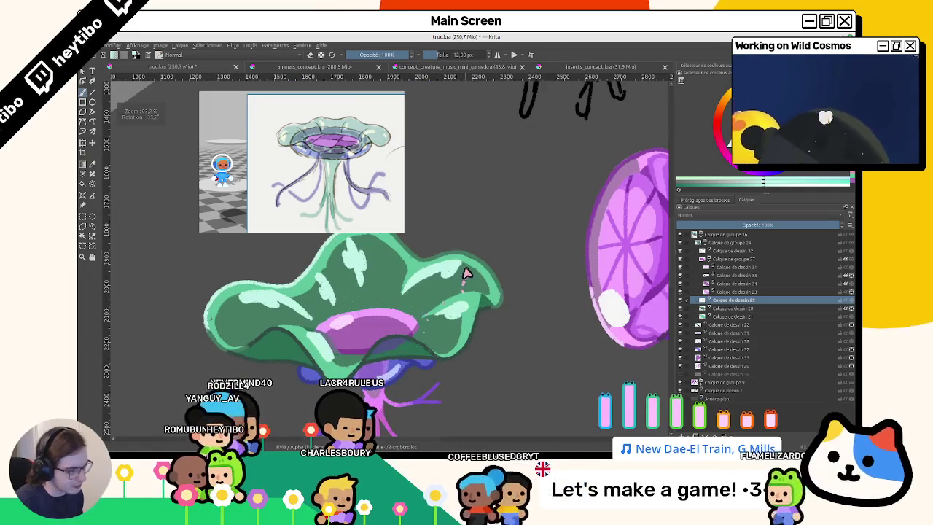
drag(475, 308, 488, 239)
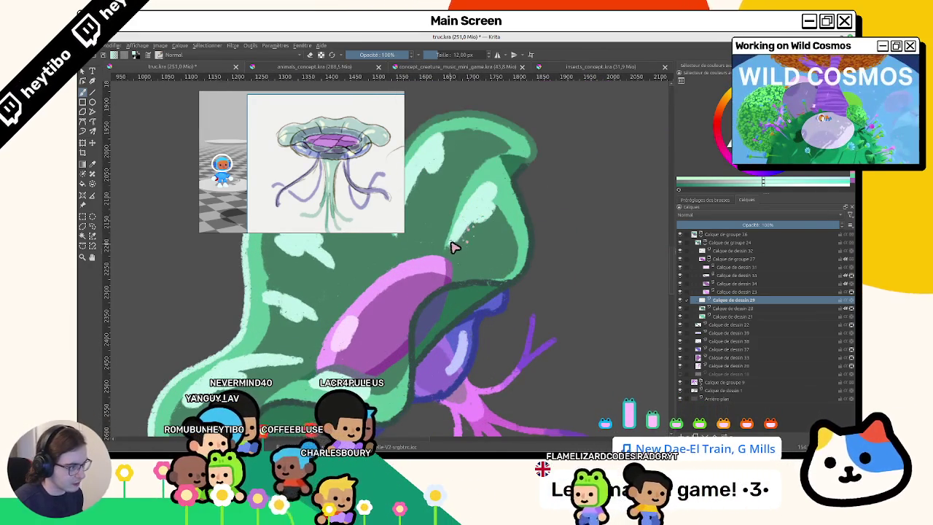
drag(454, 242, 459, 255)
scroll(460, 260, down, 3)
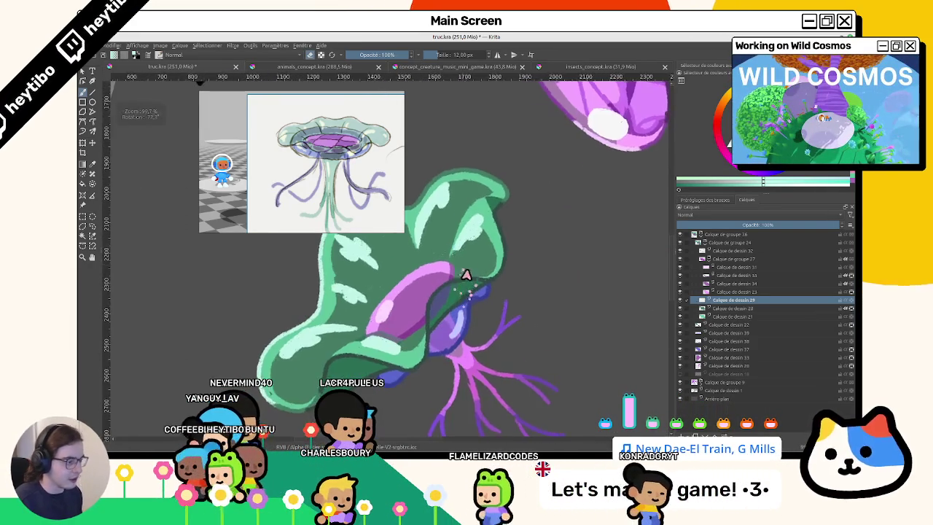
scroll(474, 291, down, 3)
Straighten and reposition the view so the green jellyfish stands upright.
key(5)
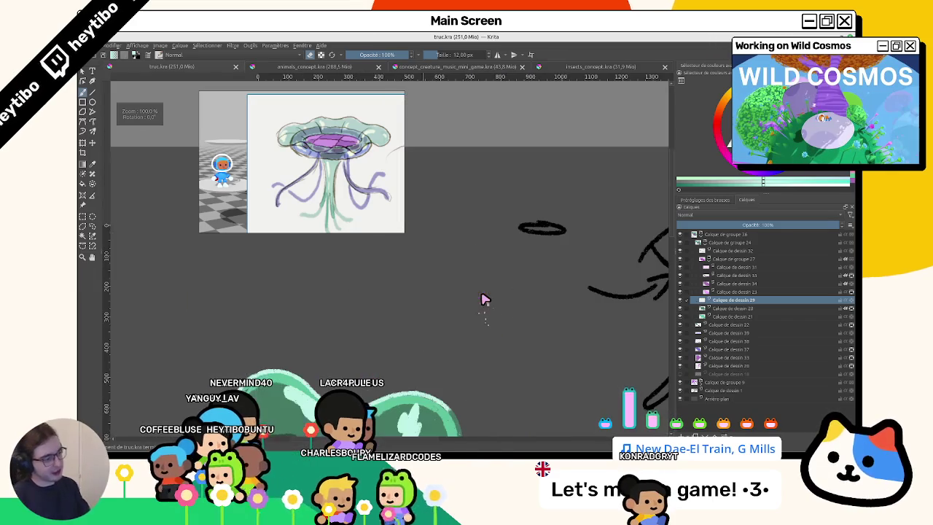
scroll(495, 285, up, 3)
drag(511, 273, 426, 195)
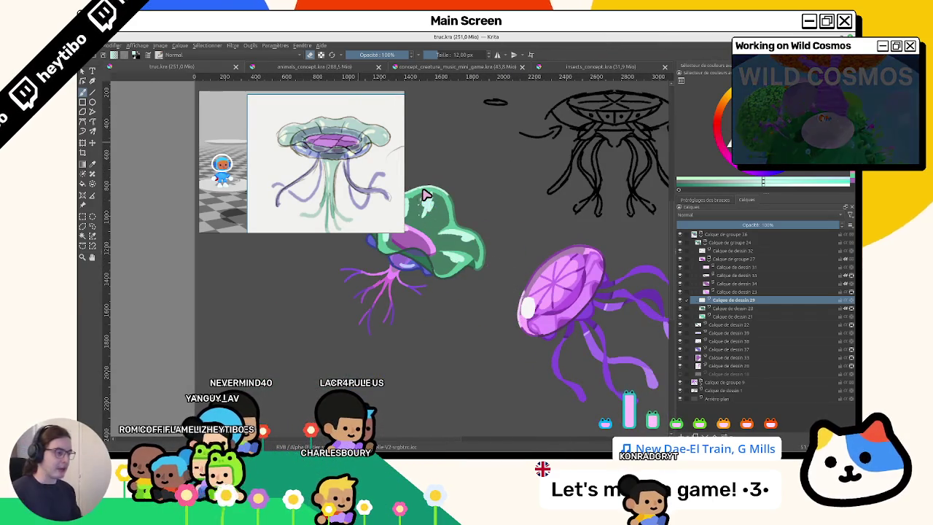
scroll(448, 279, up, 2)
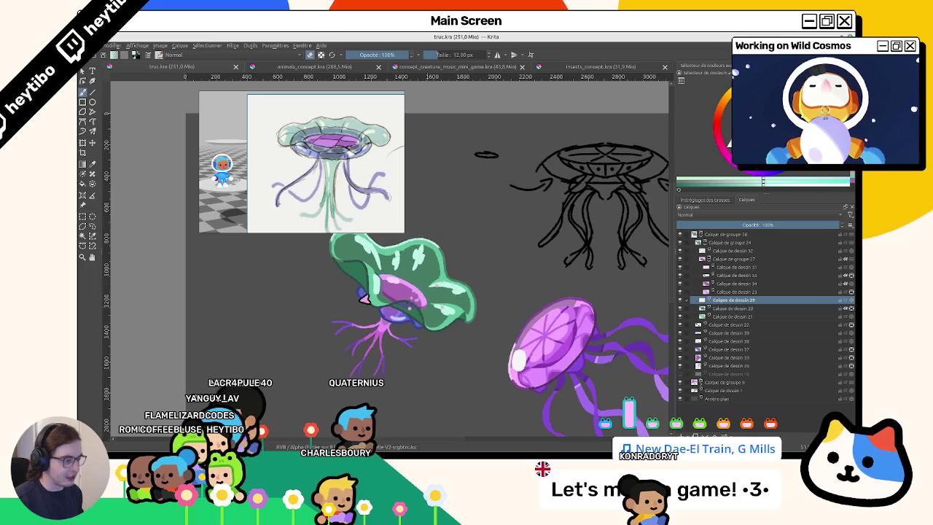
scroll(530, 301, down, 2)
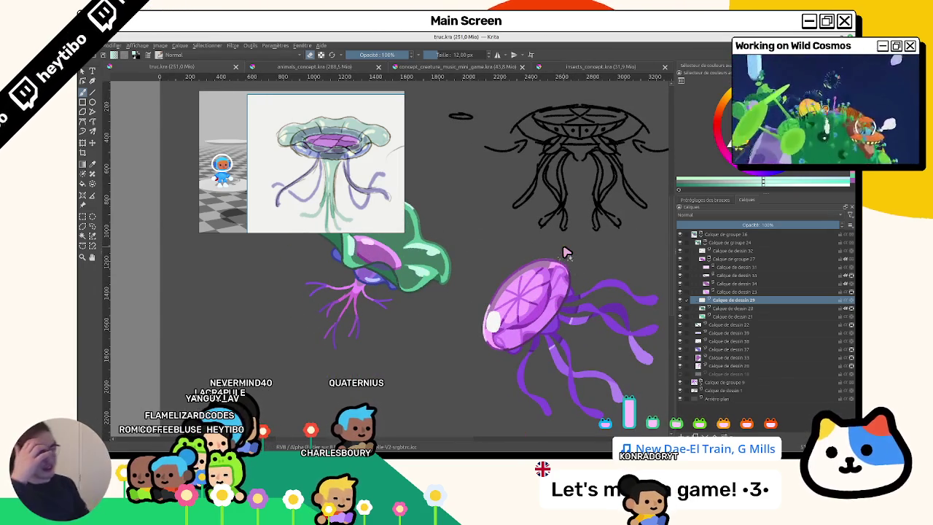
mouse_move(550, 288)
mouse_down()
mouse_move(473, 301)
mouse_move(453, 265)
mouse_up()
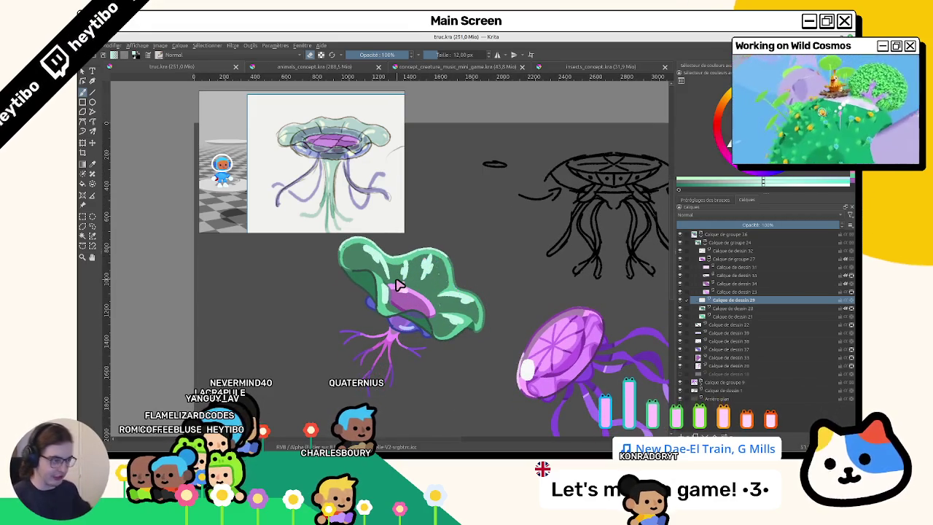
Collapse group 24 and insert a new paint layer above Calque de dessin 39.
click(698, 243)
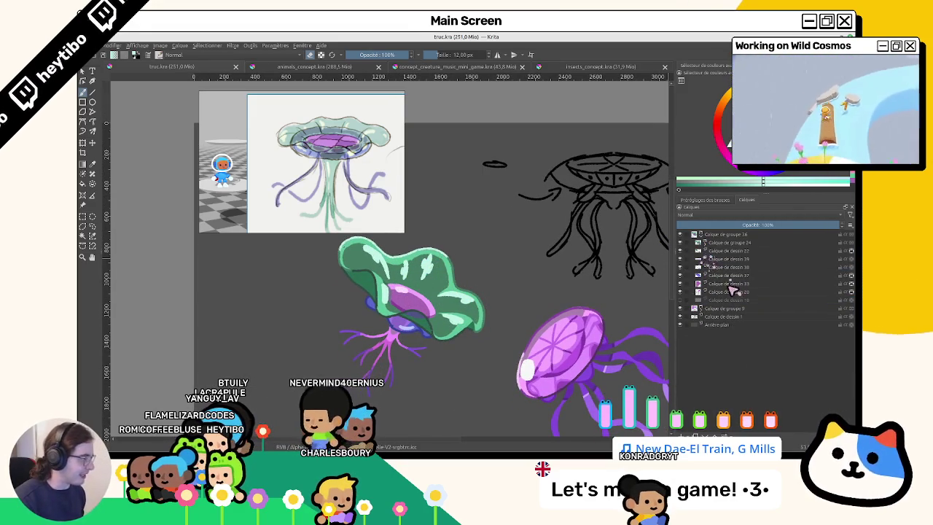
click(721, 260)
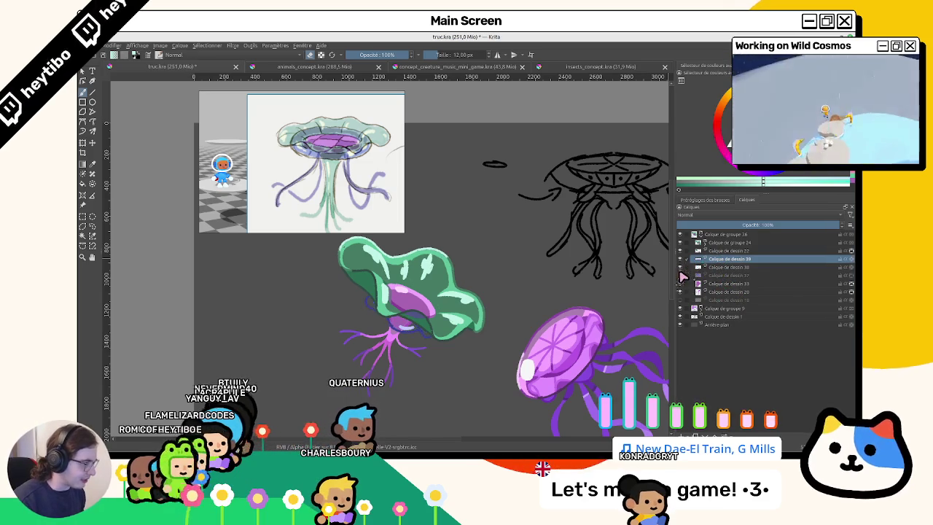
click(701, 283)
drag(726, 261, 682, 264)
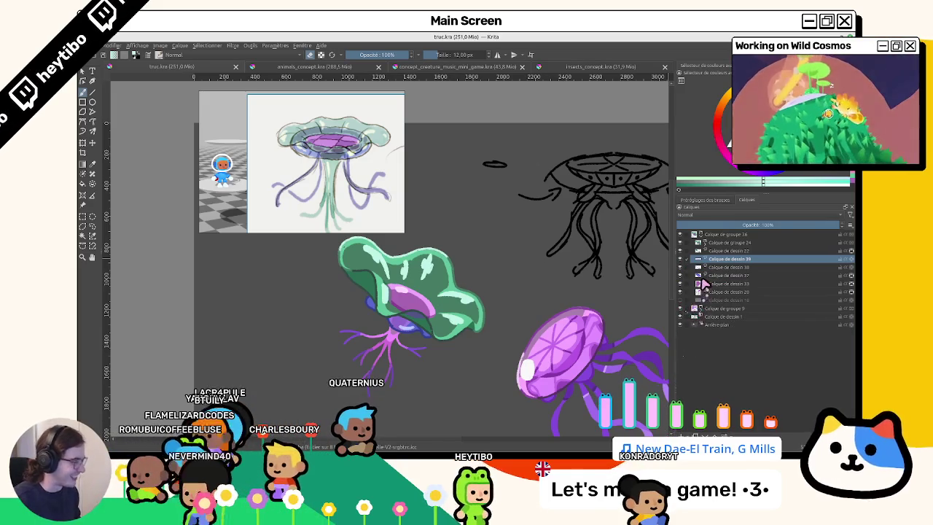
key(Insert)
Extend a long blue-violet tentacle downward from the underside on Calque de dessin 40.
mouse_move(538, 355)
mouse_down()
mouse_move(520, 331)
mouse_move(612, 209)
mouse_up()
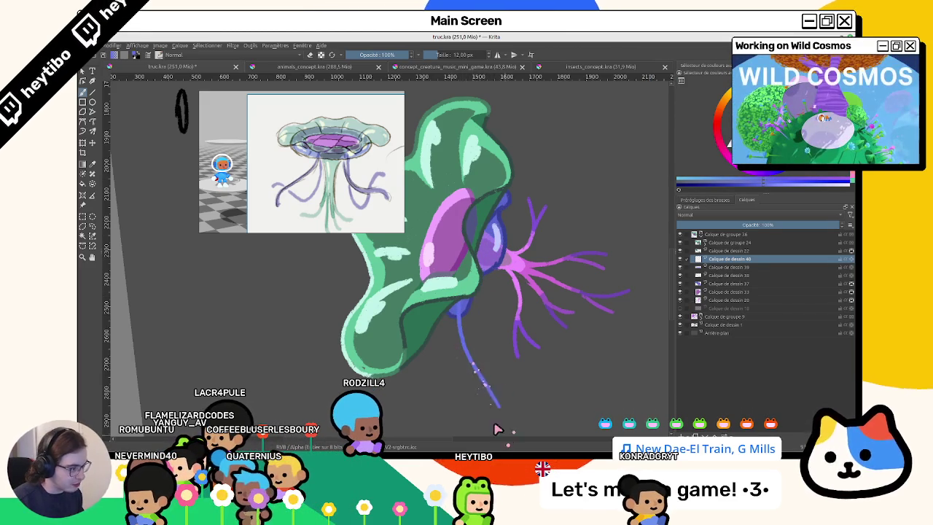
scroll(507, 441, down, 3)
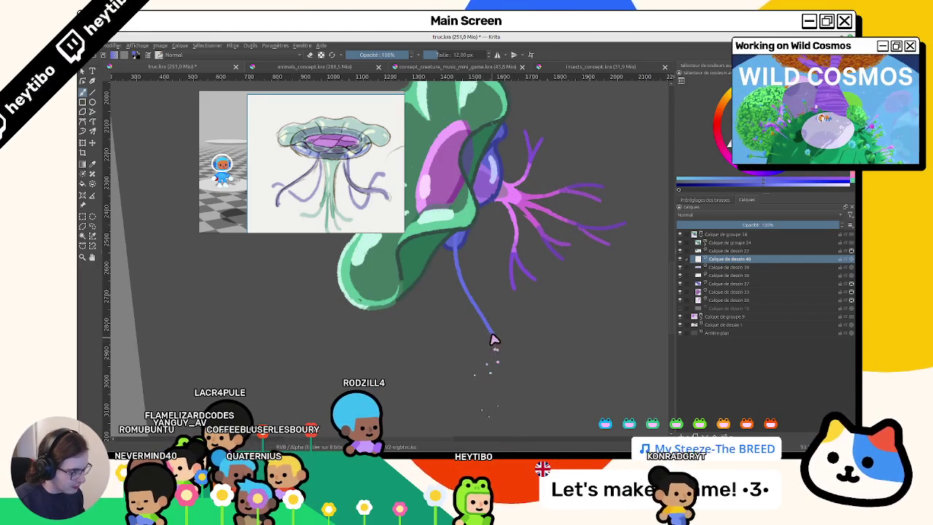
drag(493, 340, 503, 393)
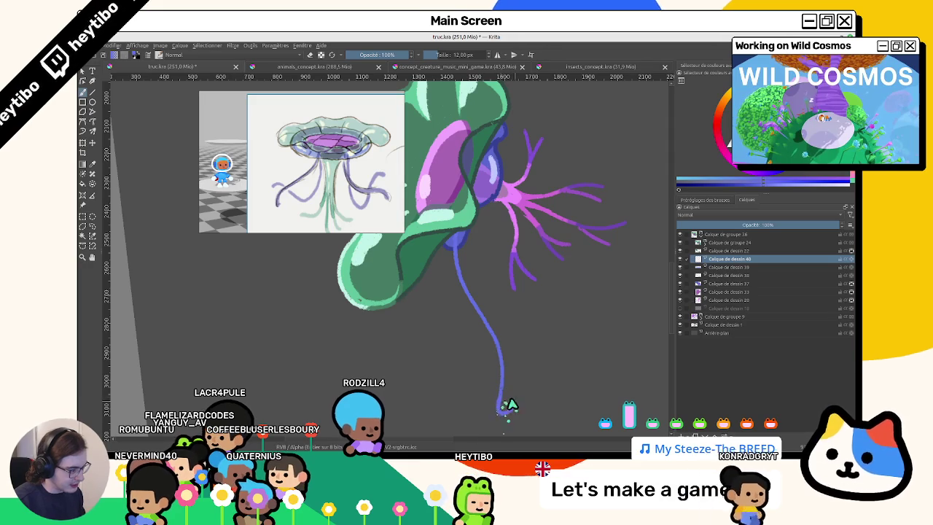
mouse_move(506, 405)
mouse_down()
mouse_move(399, 272)
mouse_move(485, 262)
mouse_up()
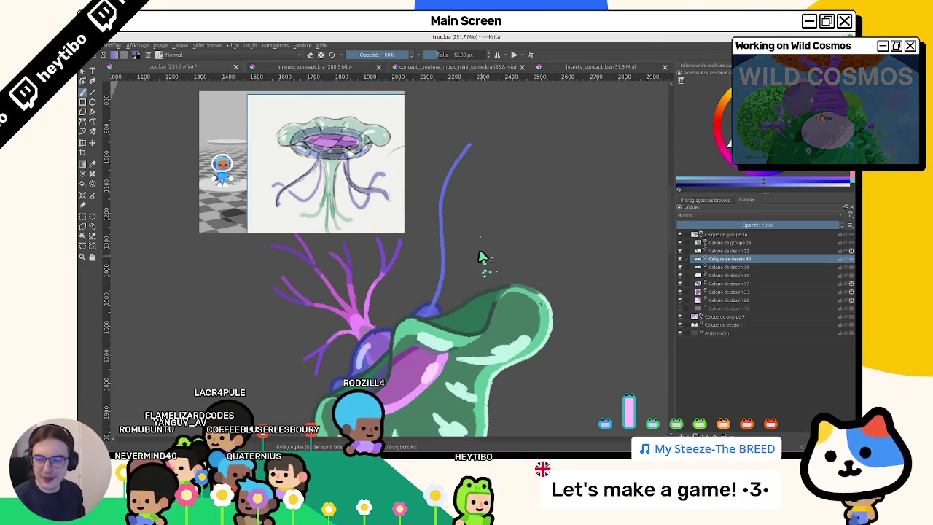
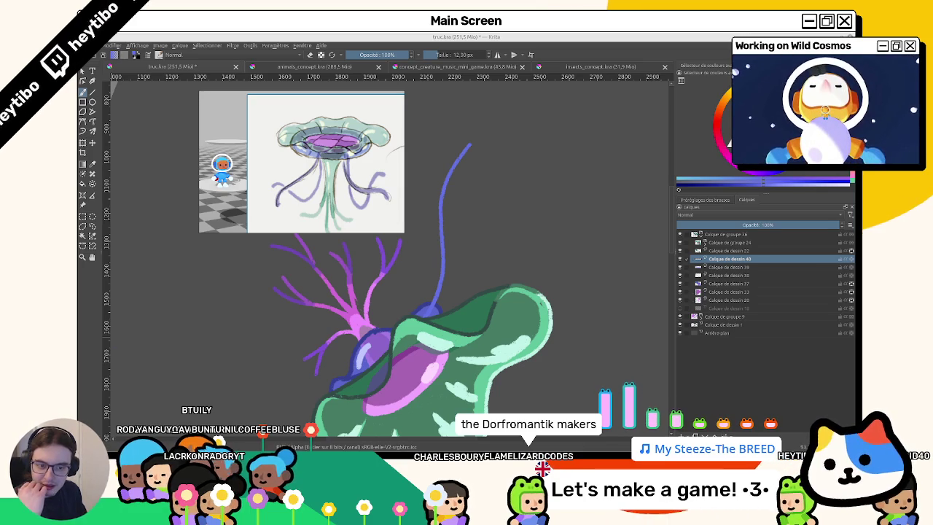
Thicken and smooth the blue stalk and fill its hooked tip in solid.
drag(305, 207, 290, 227)
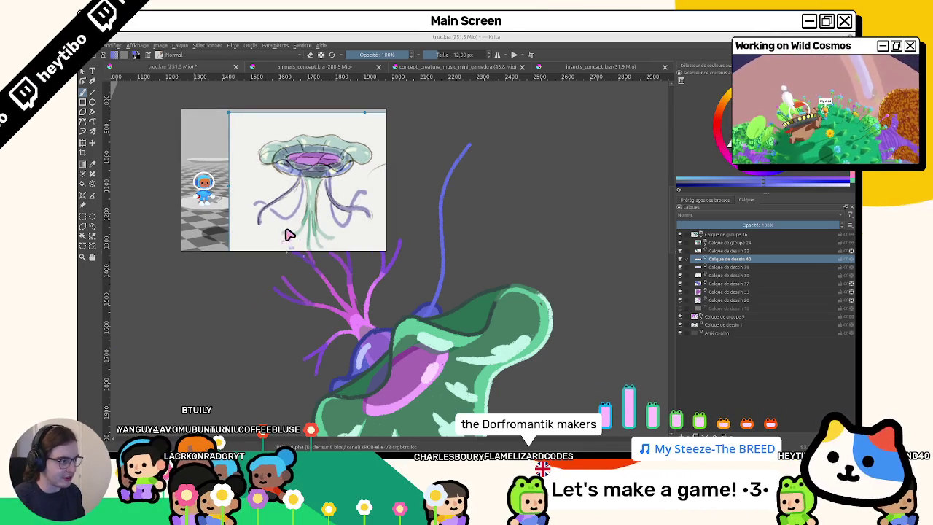
drag(454, 240, 478, 287)
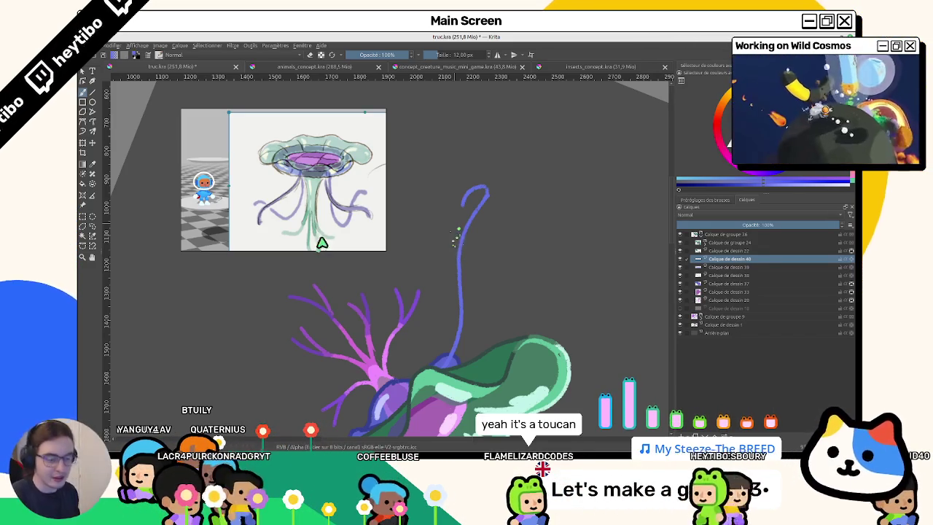
drag(474, 198, 475, 197)
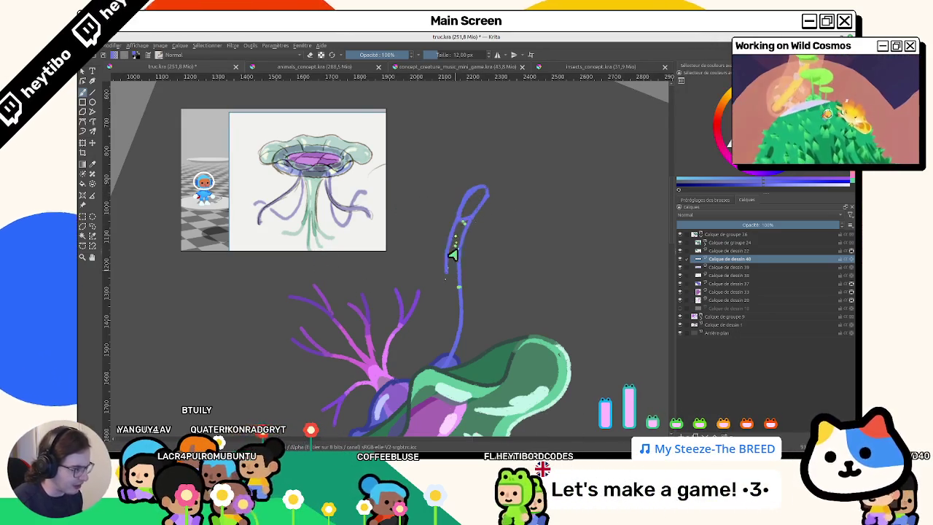
drag(458, 214, 443, 335)
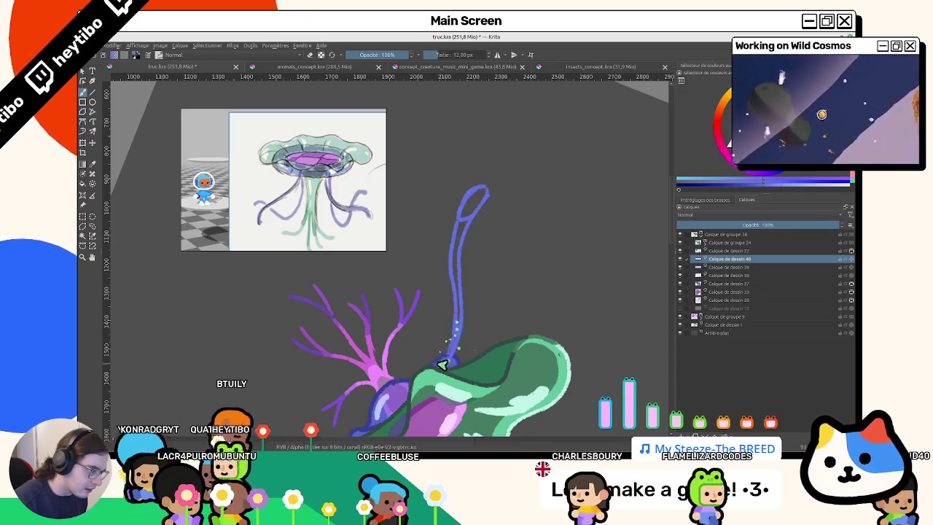
mouse_move(474, 202)
mouse_down()
mouse_move(473, 214)
mouse_move(524, 208)
mouse_move(506, 377)
mouse_move(506, 214)
mouse_up()
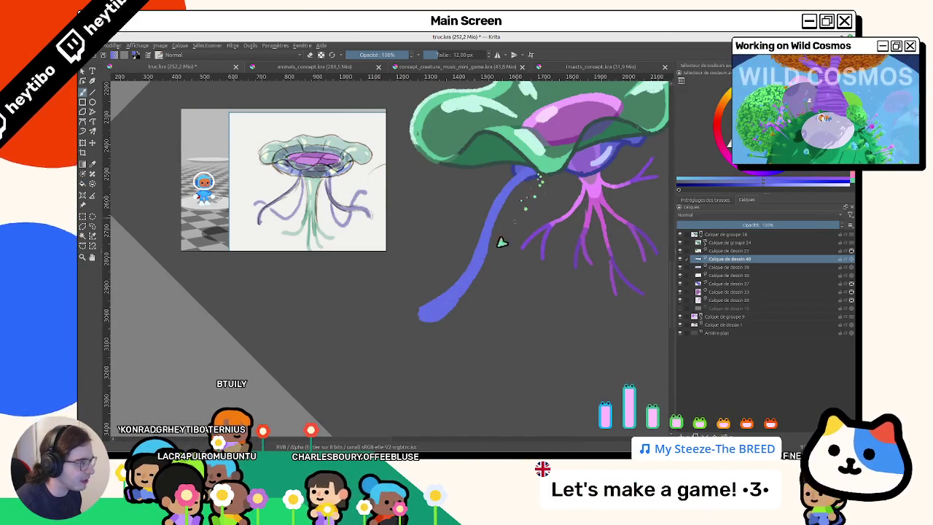
drag(454, 309, 427, 317)
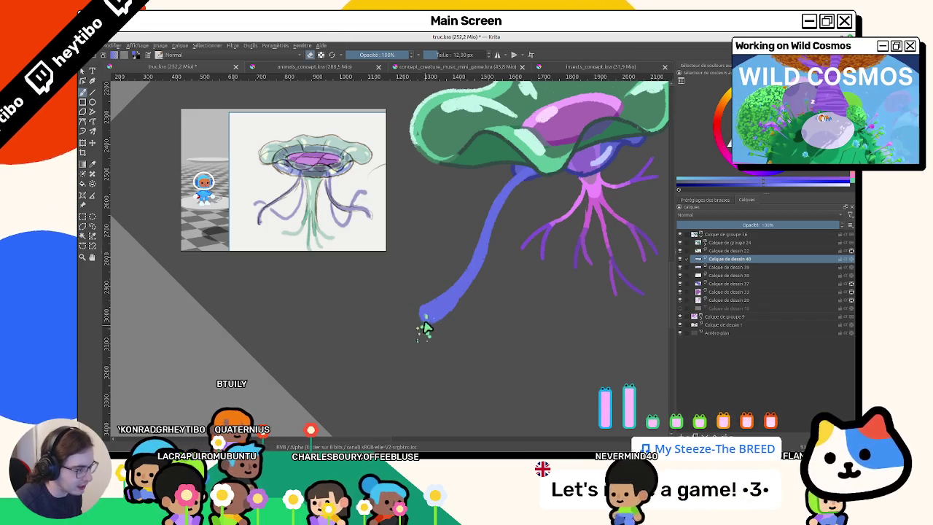
scroll(443, 299, down, 2)
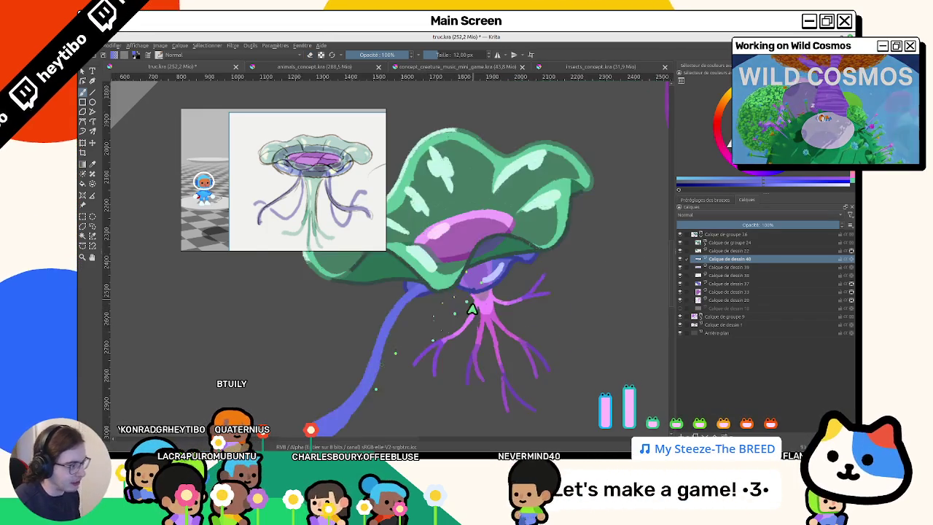
scroll(455, 328, down, 2)
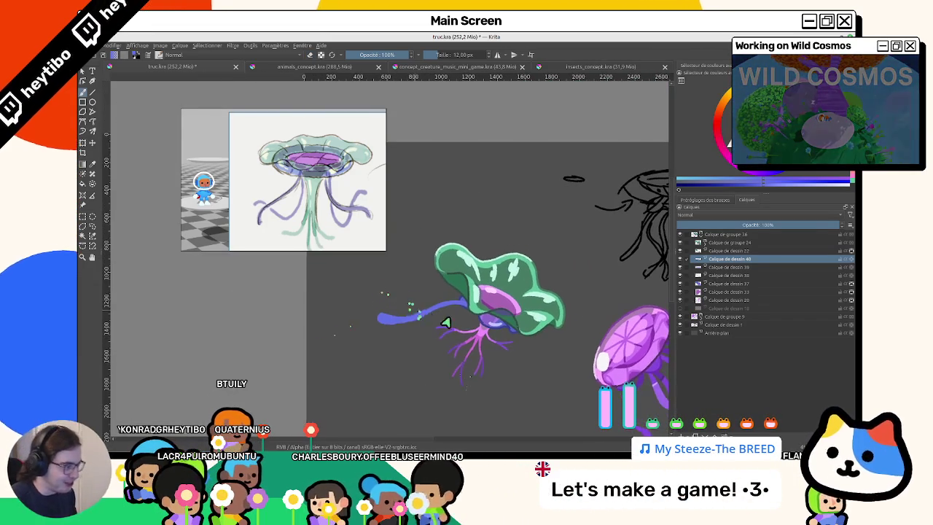
Use the Liquify transform to push the blue tentacle stroke into a wavy curve.
drag(466, 360, 175, 216)
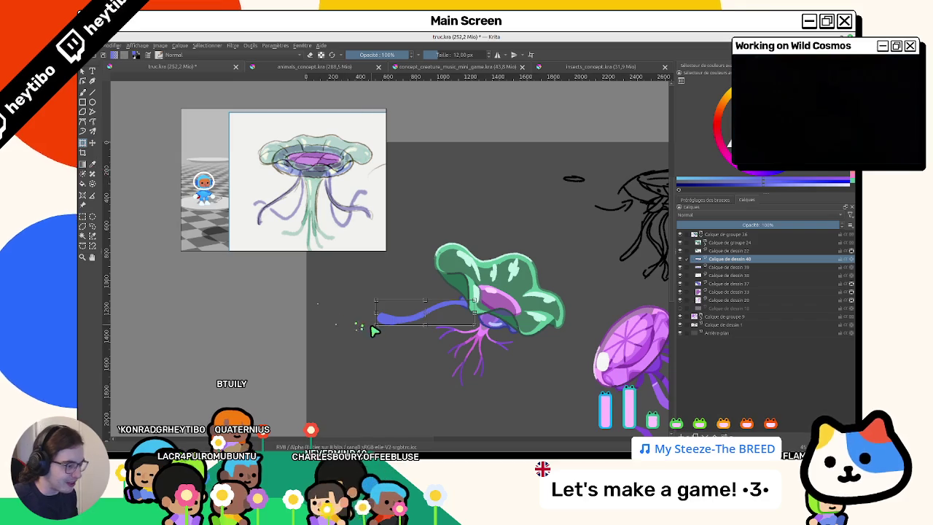
scroll(452, 329, up, 1)
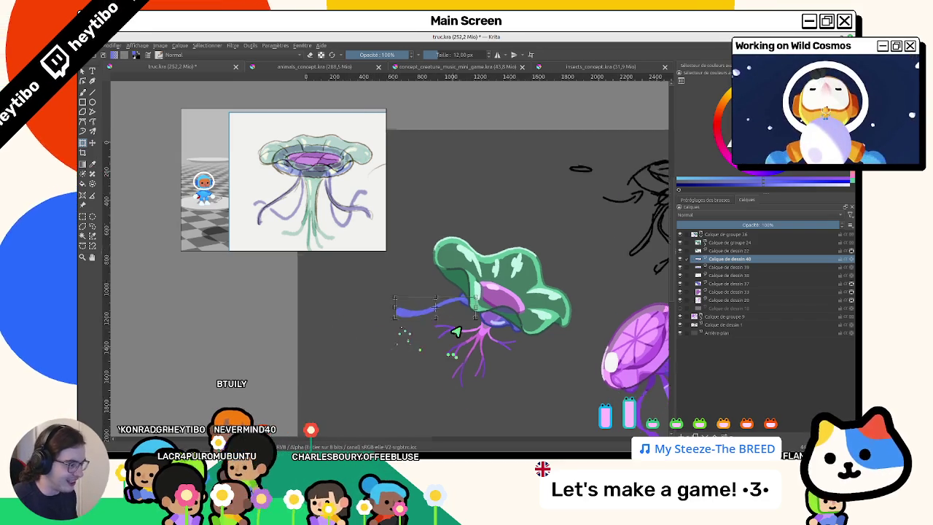
scroll(358, 283, up, 2)
drag(357, 282, 375, 312)
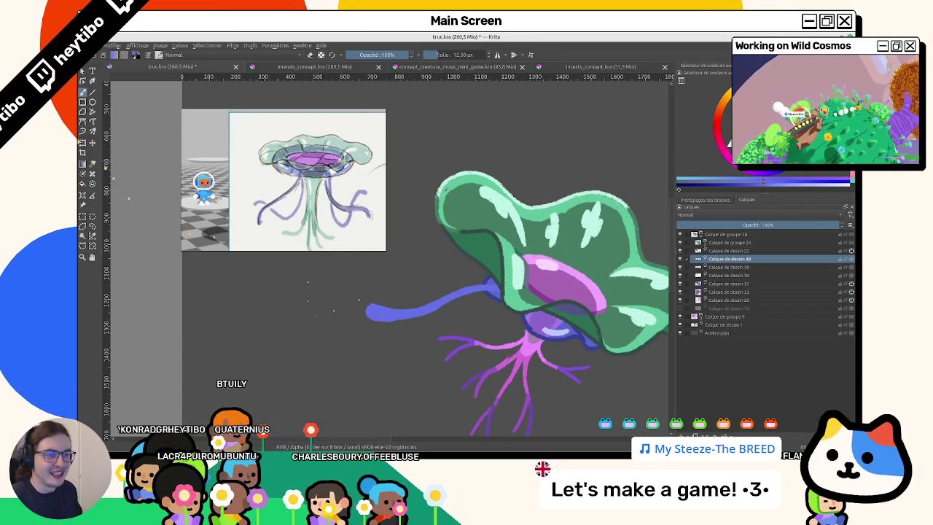
key(ctrl+t)
right_click(479, 316)
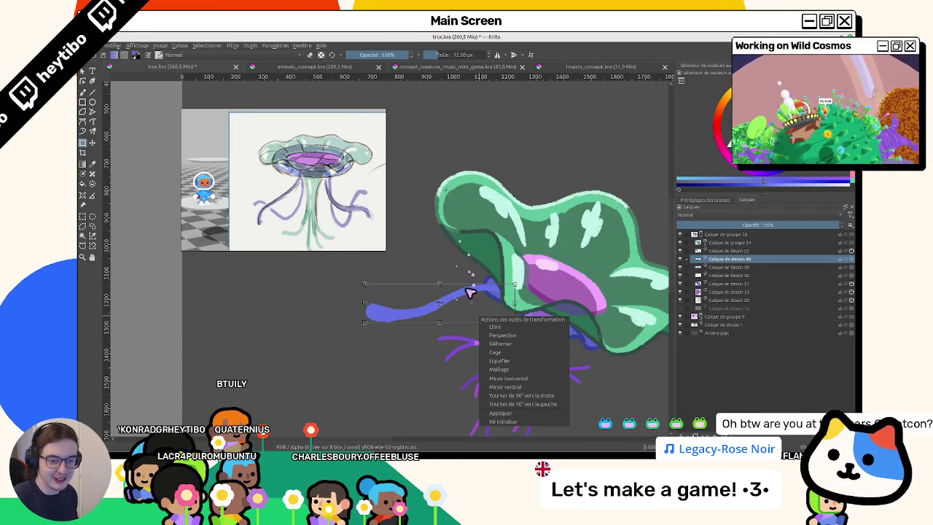
click(514, 360)
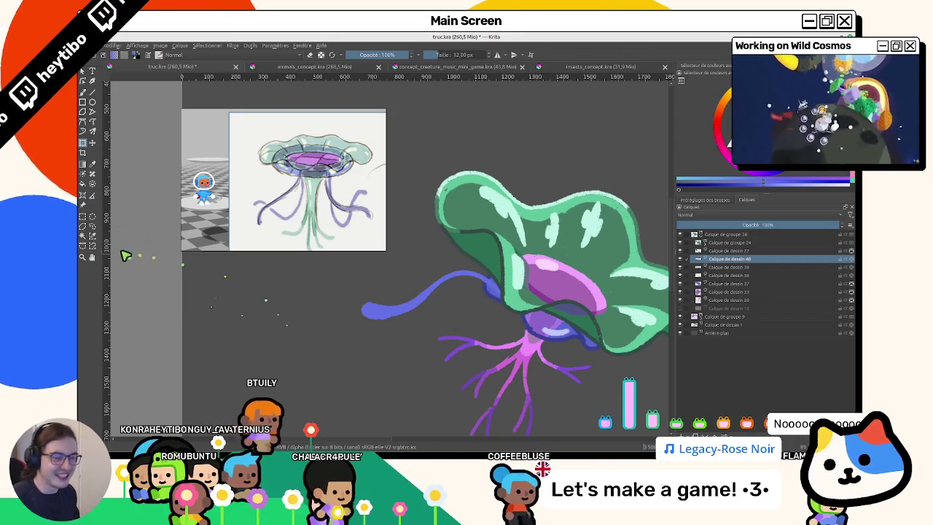
drag(409, 337, 456, 319)
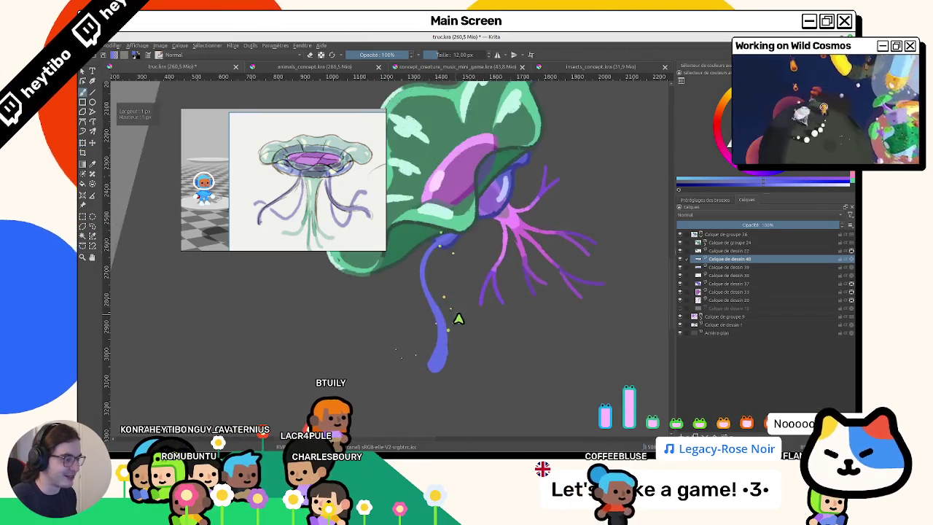
Sample purple from the other tentacles and repaint the blue tentacle with it.
ctrl+click(489, 291)
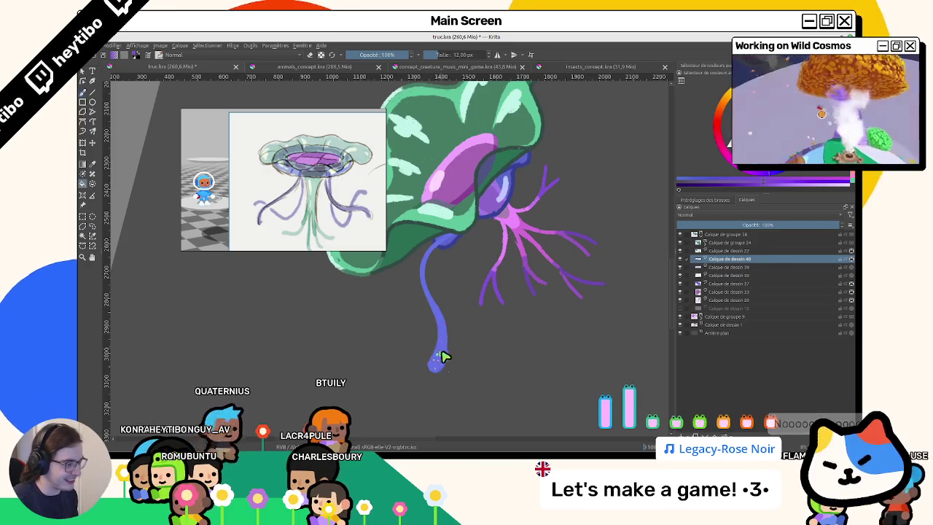
drag(427, 251, 437, 358)
key(6)
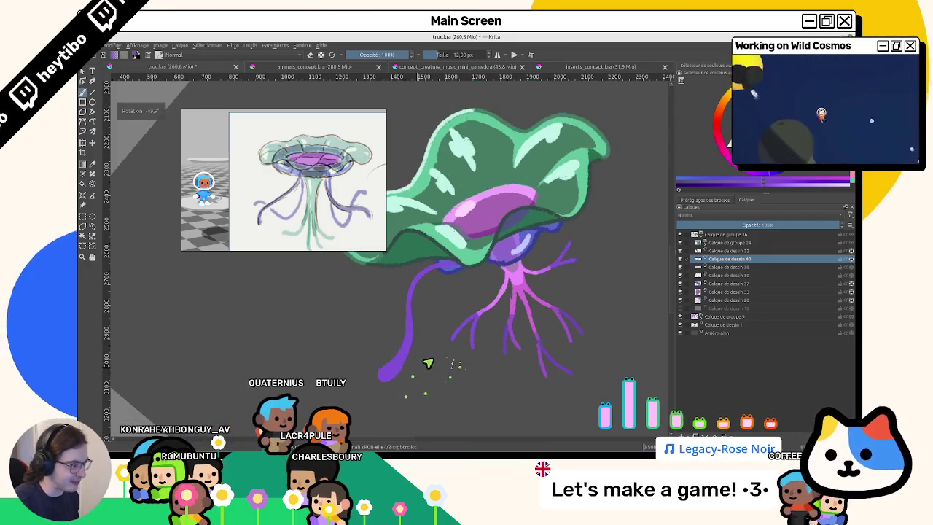
key(6)
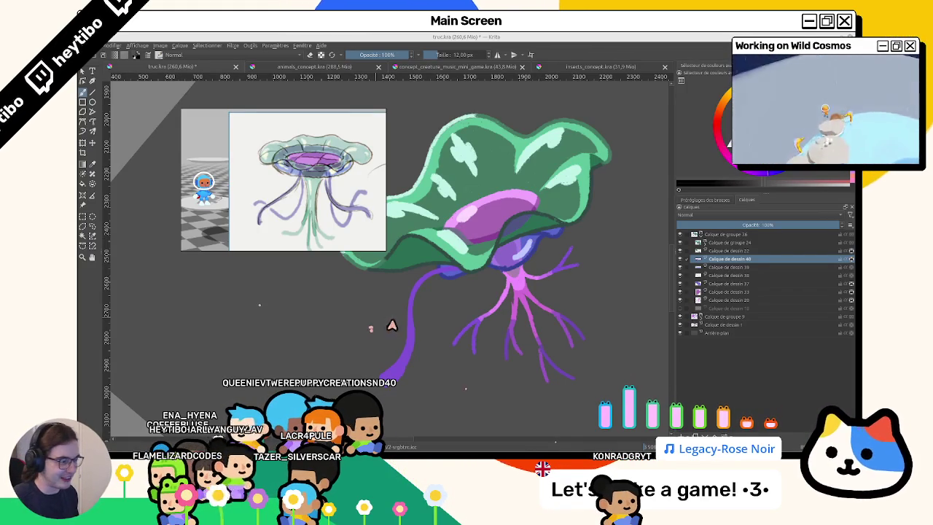
drag(402, 323, 475, 277)
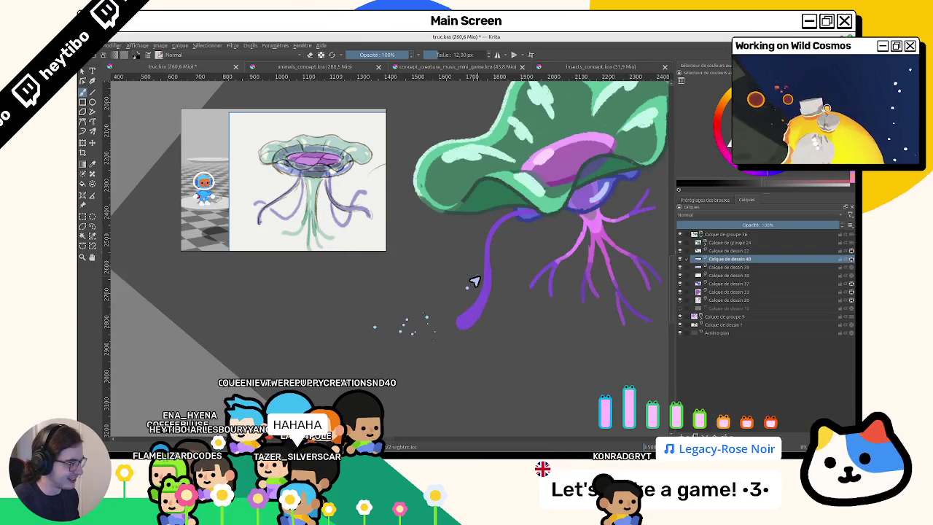
Round the purple tentacle's tip into a filled blob and restore 100% brush opacity.
scroll(452, 293, up, 5)
scroll(458, 277, down, 5)
scroll(426, 335, up, 3)
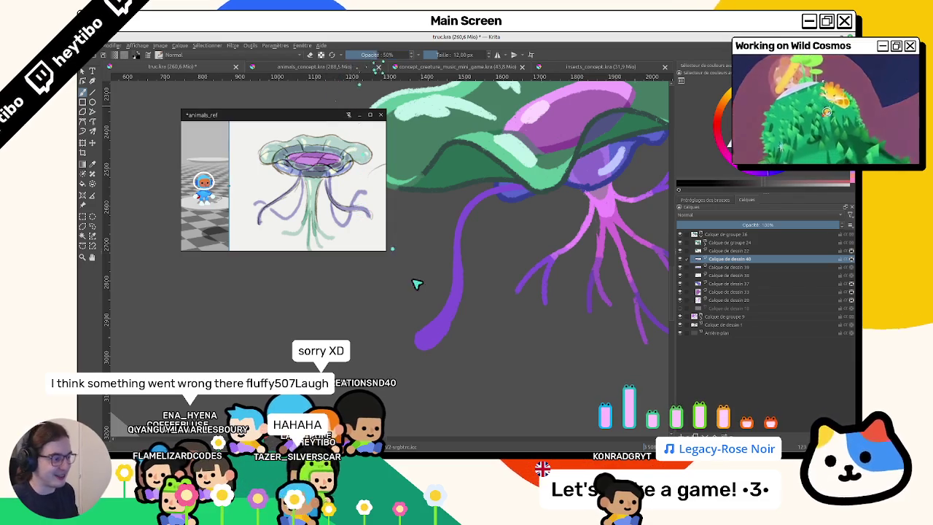
drag(429, 344, 427, 335)
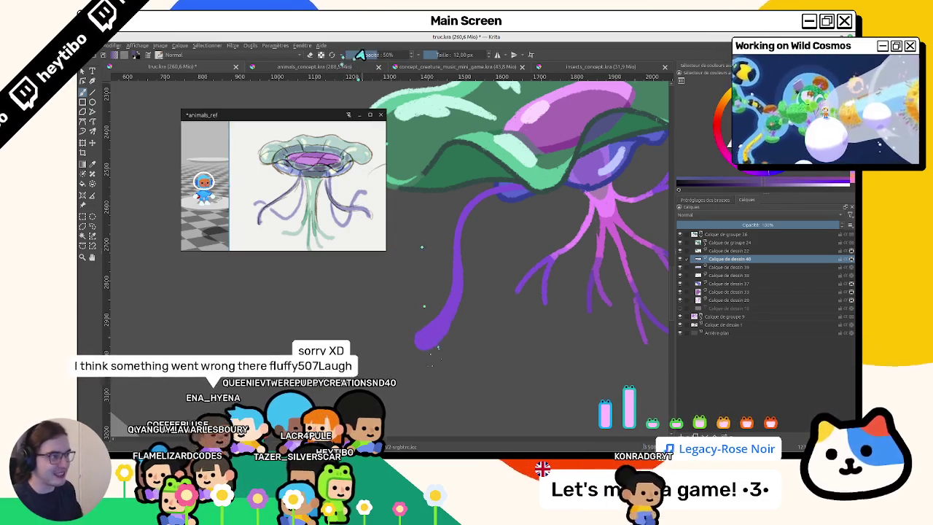
key(o)
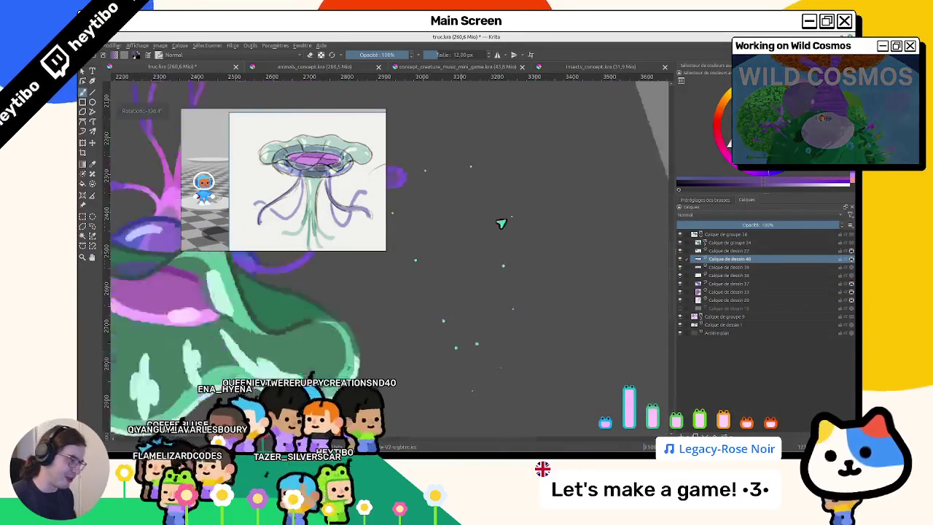
scroll(502, 265, down, 3)
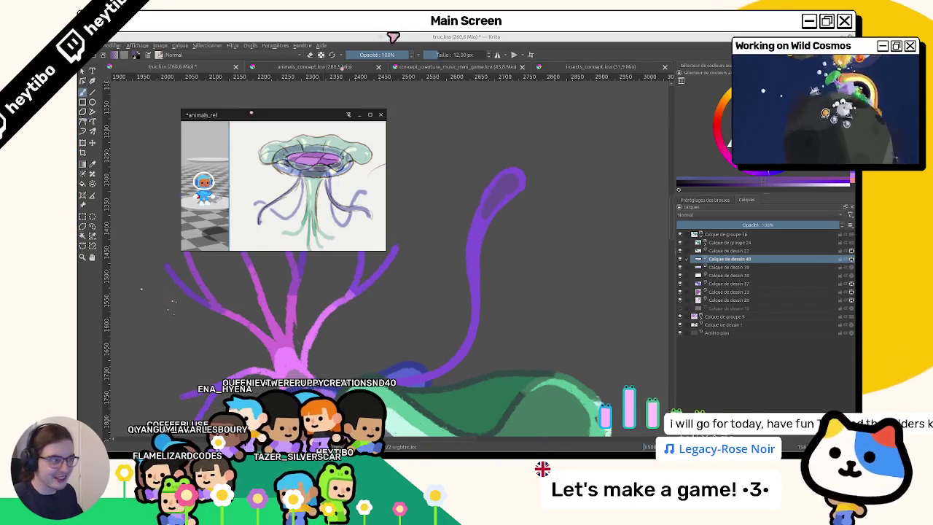
Add an empty layer, Calque de dessin 41, above the long left back tentacle.
drag(431, 267, 392, 267)
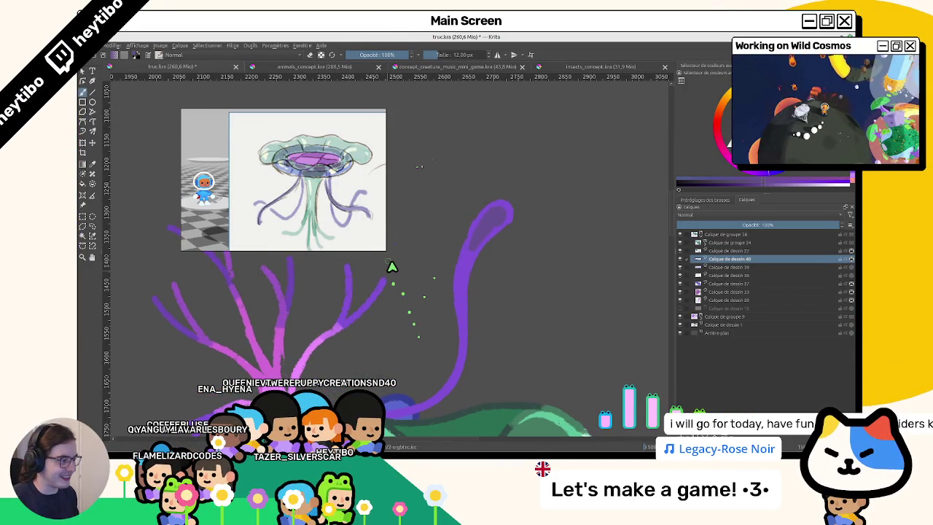
drag(467, 277, 475, 291)
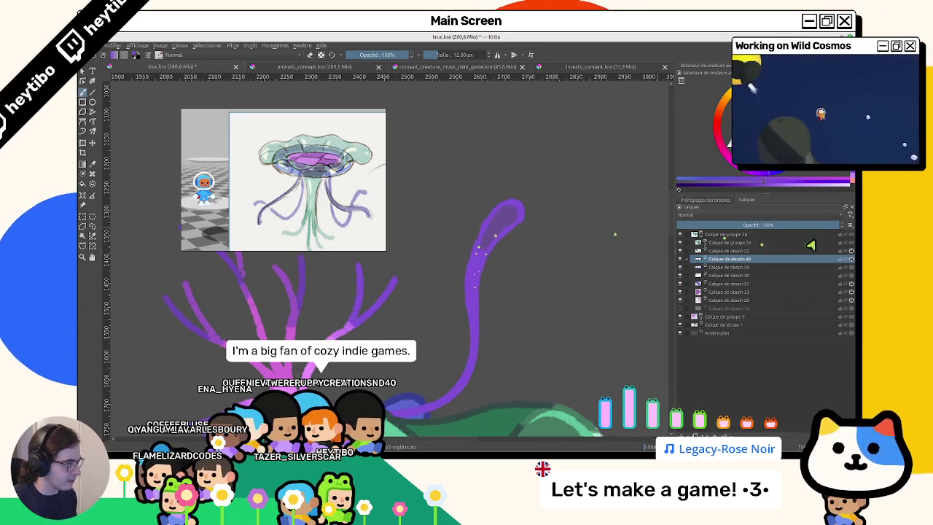
drag(477, 243, 492, 244)
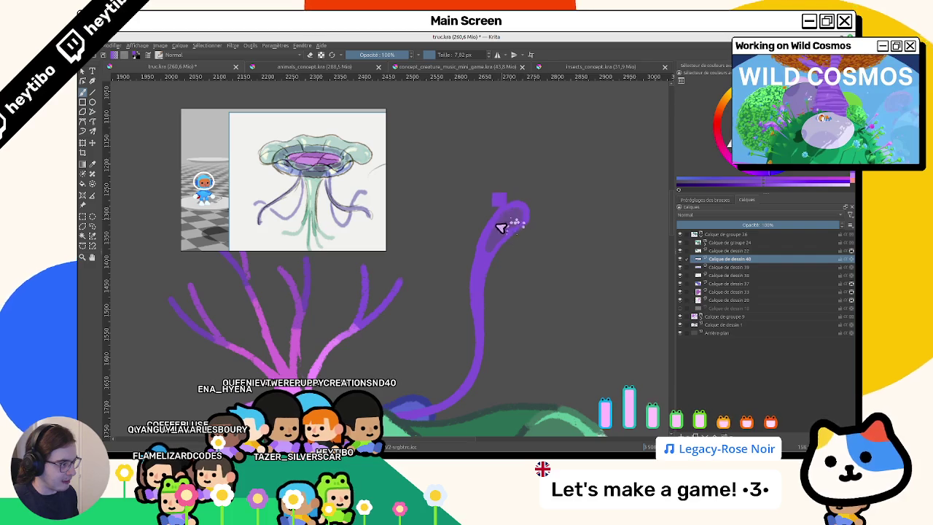
mouse_move(502, 224)
mouse_down()
mouse_move(407, 347)
mouse_move(380, 327)
mouse_up()
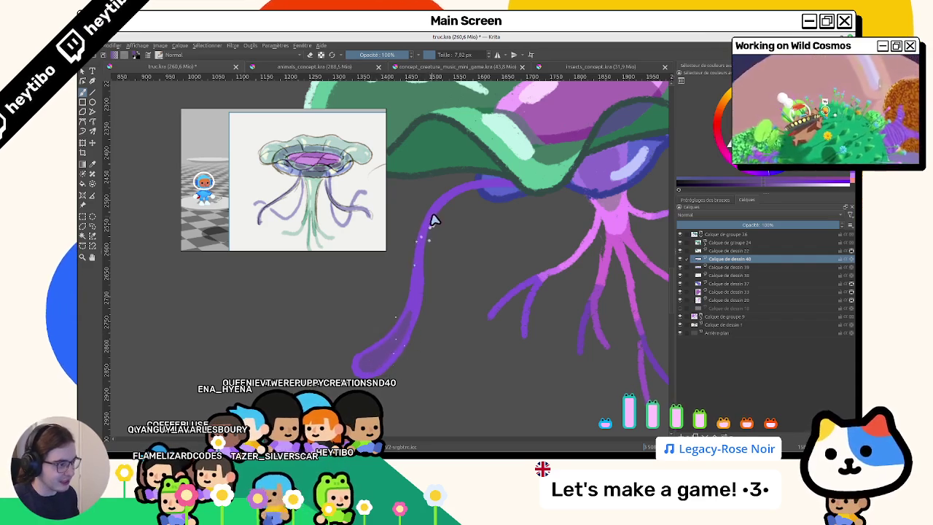
scroll(428, 255, down, 3)
scroll(426, 285, up, 3)
scroll(423, 291, up, 2)
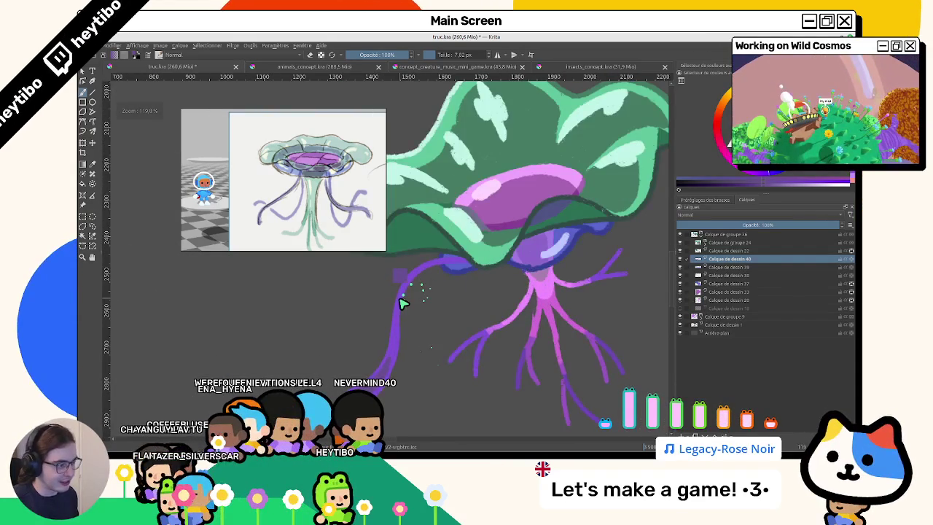
scroll(399, 306, up, 1)
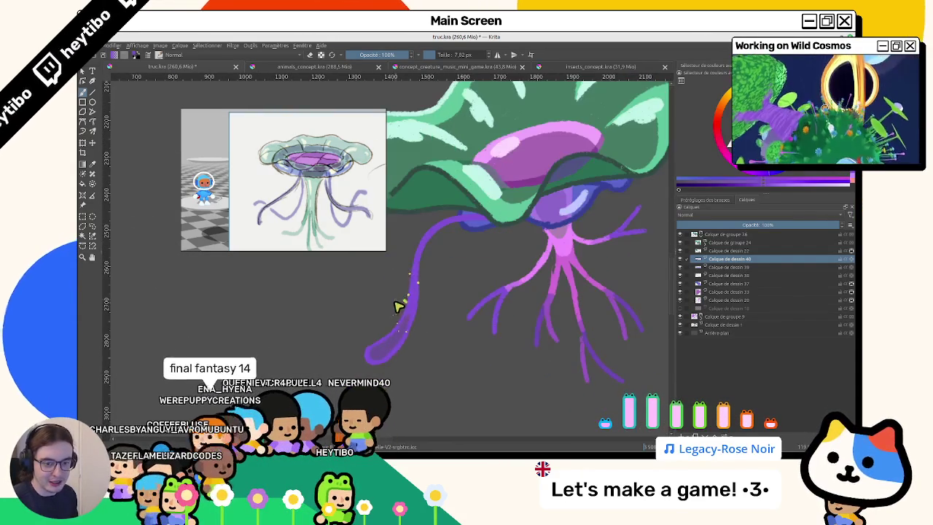
click(680, 417)
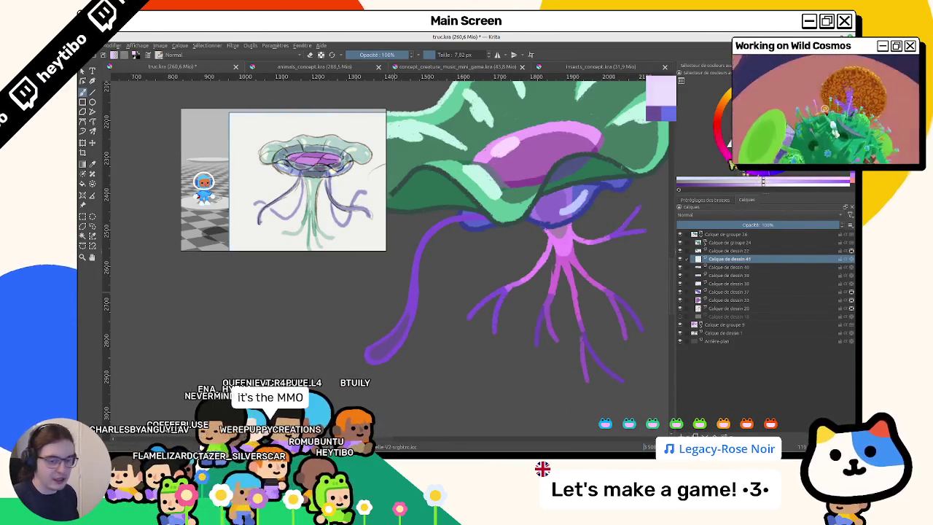
Sample pale lavender from the tentacle tip and return to layer Calque de dessin 40.
scroll(433, 308, up, 1)
scroll(397, 321, up, 1)
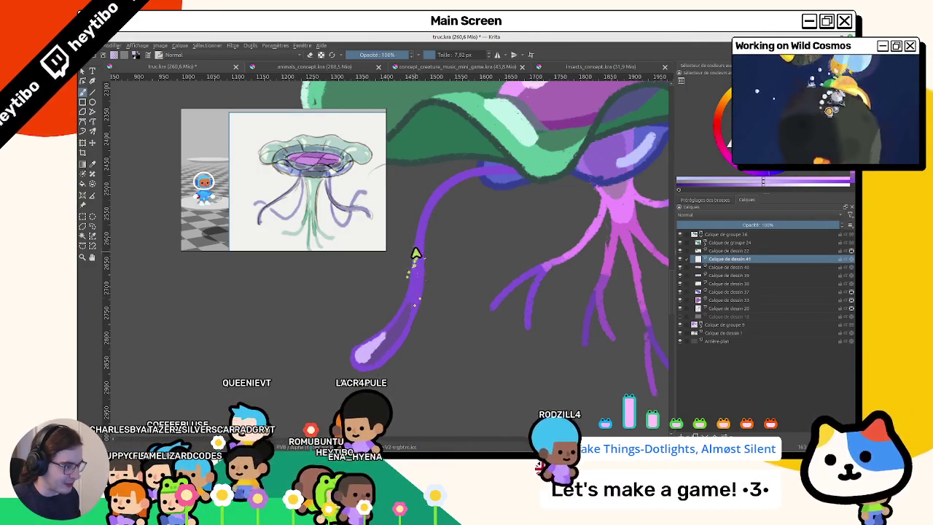
drag(402, 298, 403, 242)
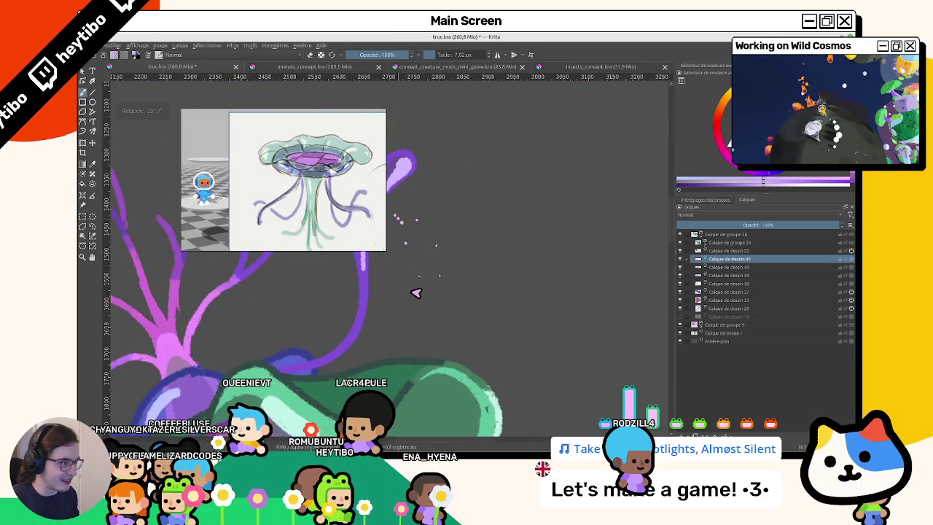
drag(416, 292, 412, 236)
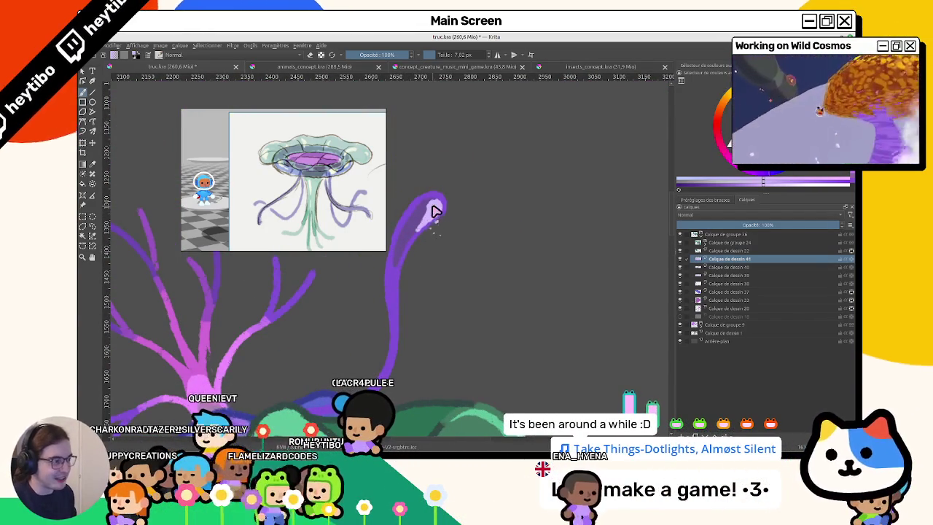
ctrl+click(435, 210)
scroll(435, 209, down, 3)
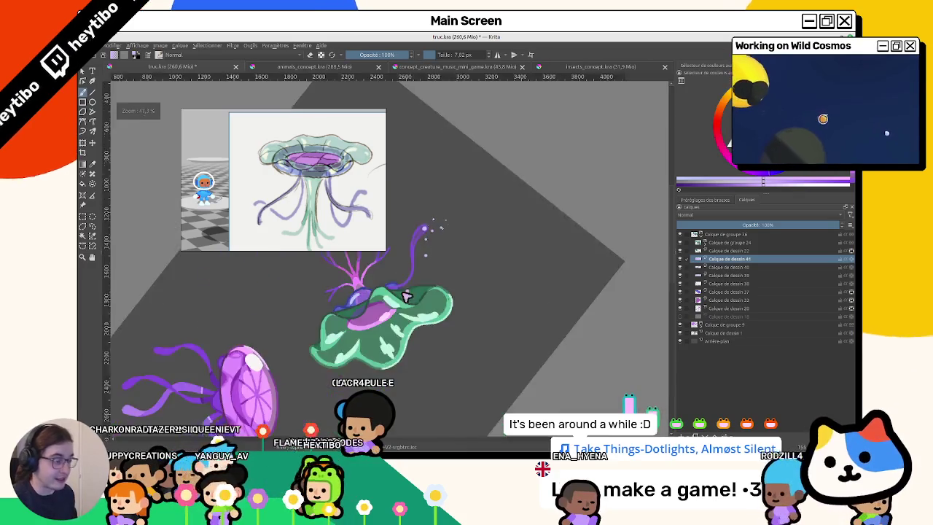
key(5)
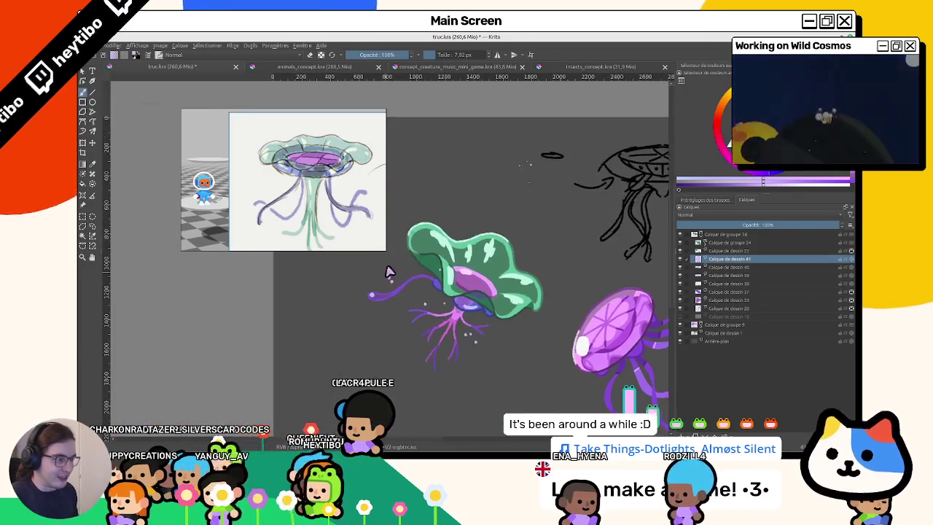
scroll(384, 272, up, 3)
scroll(413, 297, up, 2)
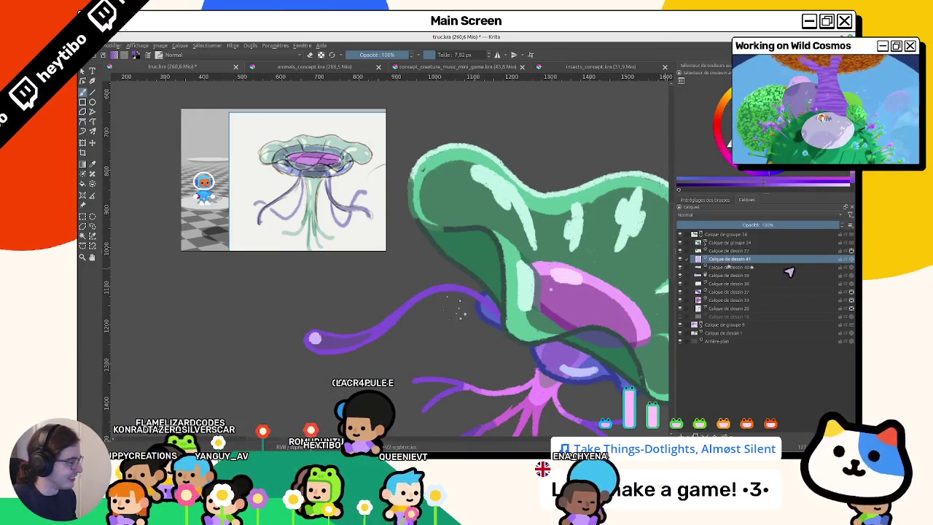
click(847, 268)
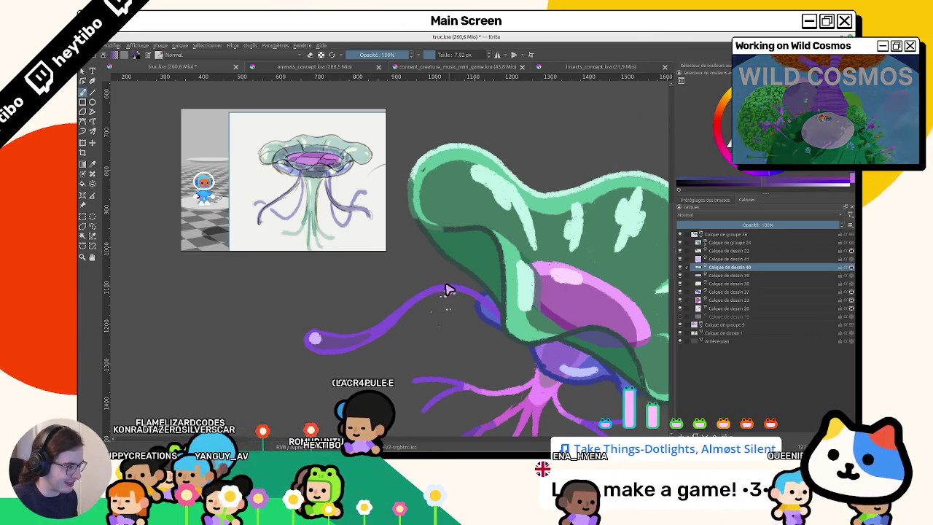
Inspect the tentacle from rotated and zoomed views, then switch to the Twitch browser page.
drag(519, 333, 454, 271)
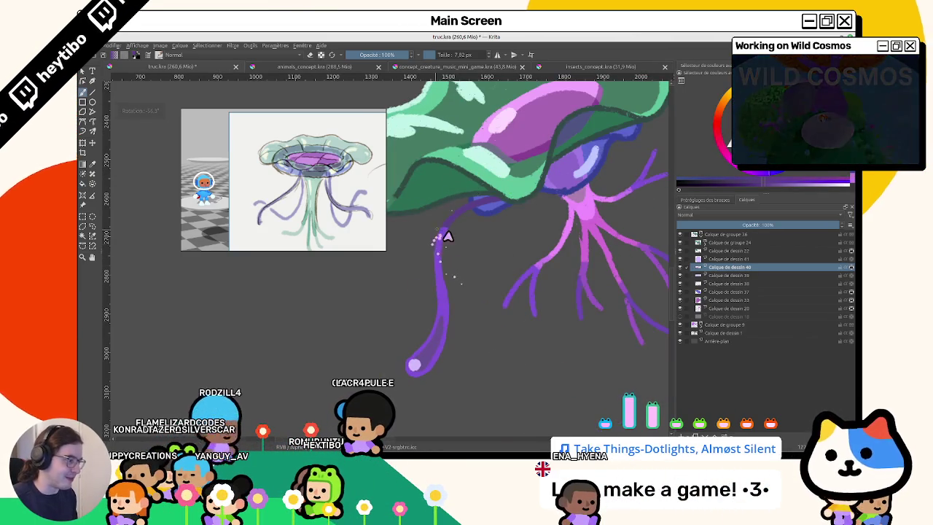
scroll(447, 242, down, 3)
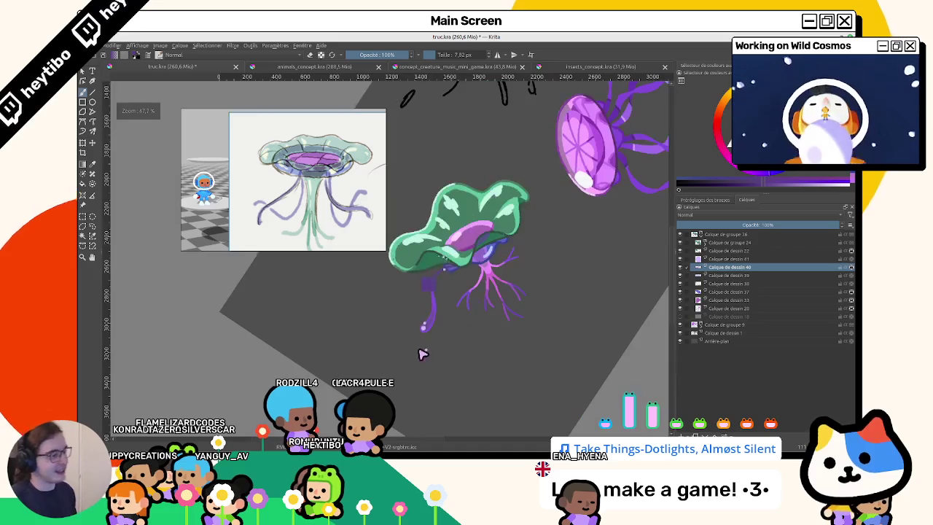
scroll(430, 264, up, 3)
scroll(416, 258, up, 3)
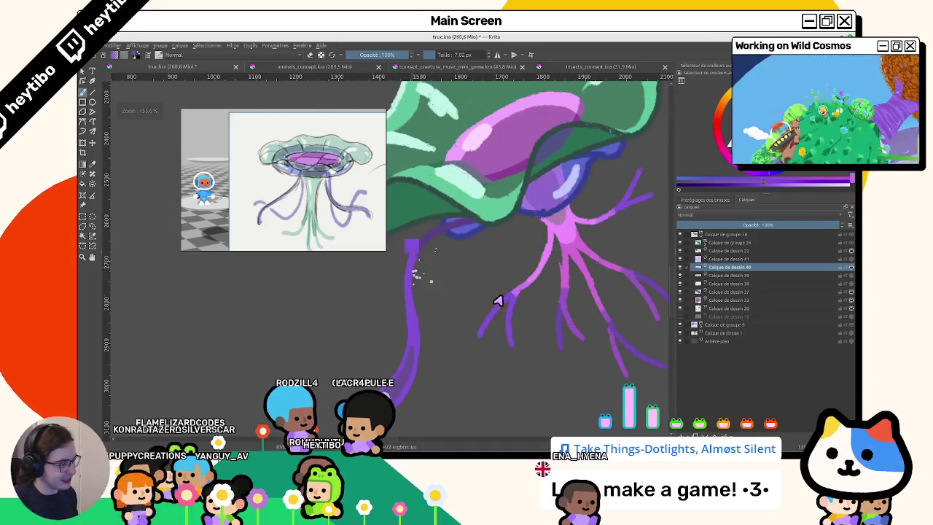
scroll(498, 301, down, 3)
mouse_move(391, 318)
mouse_down()
mouse_move(442, 285)
mouse_move(385, 333)
mouse_move(304, 308)
mouse_move(375, 323)
mouse_move(387, 302)
mouse_move(443, 293)
mouse_up()
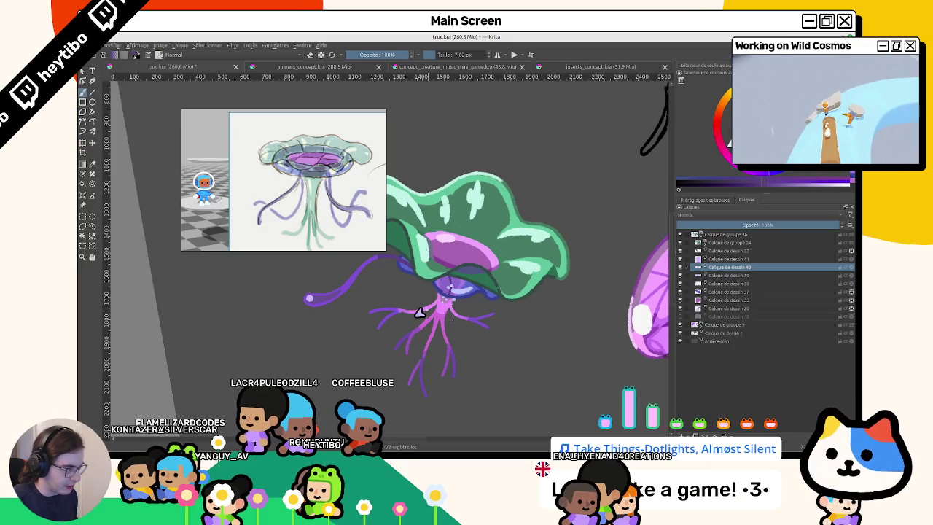
drag(437, 333, 408, 266)
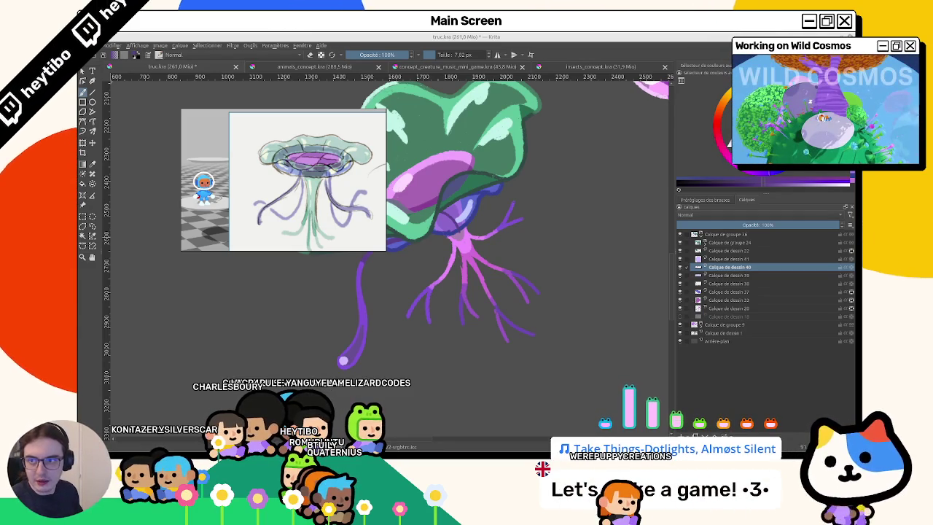
key(alt+Tab)
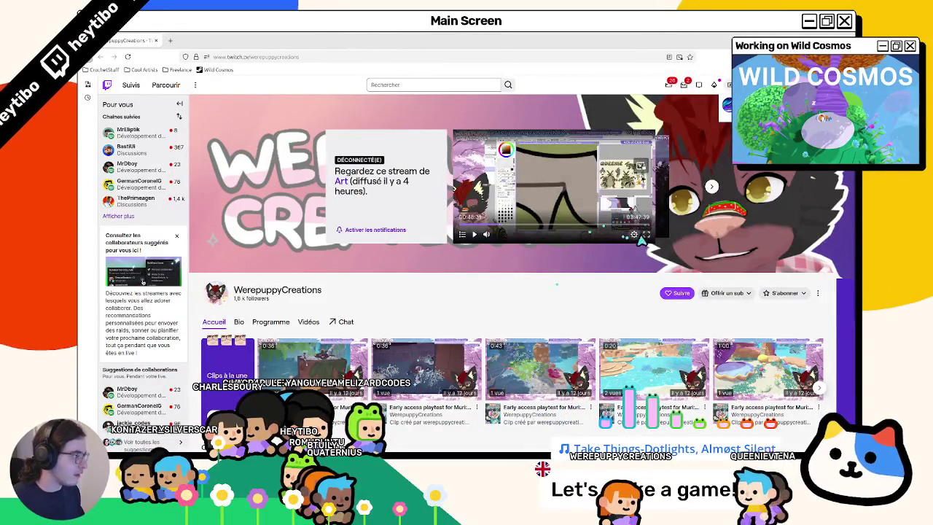
Fullscreen the stream, check the Quality options, and follow the channel with Suivre.
key(f)
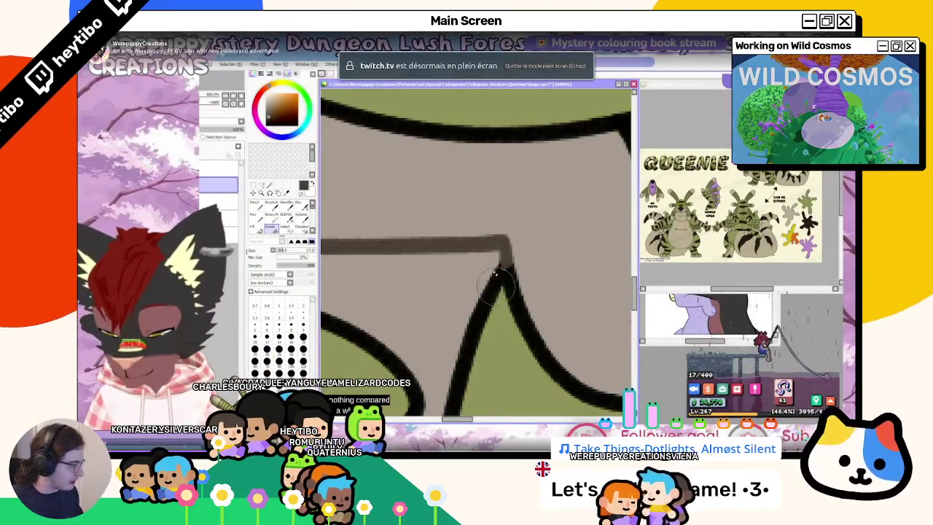
click(793, 428)
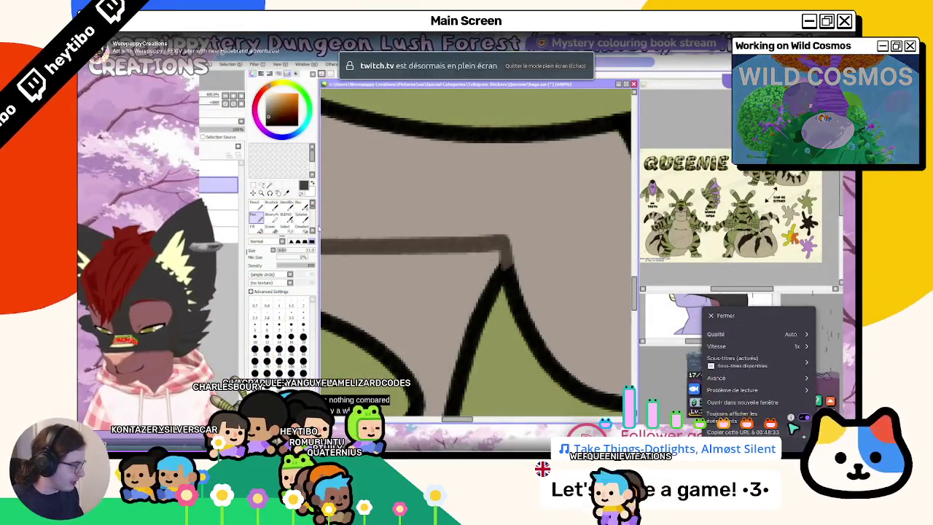
click(787, 335)
click(762, 418)
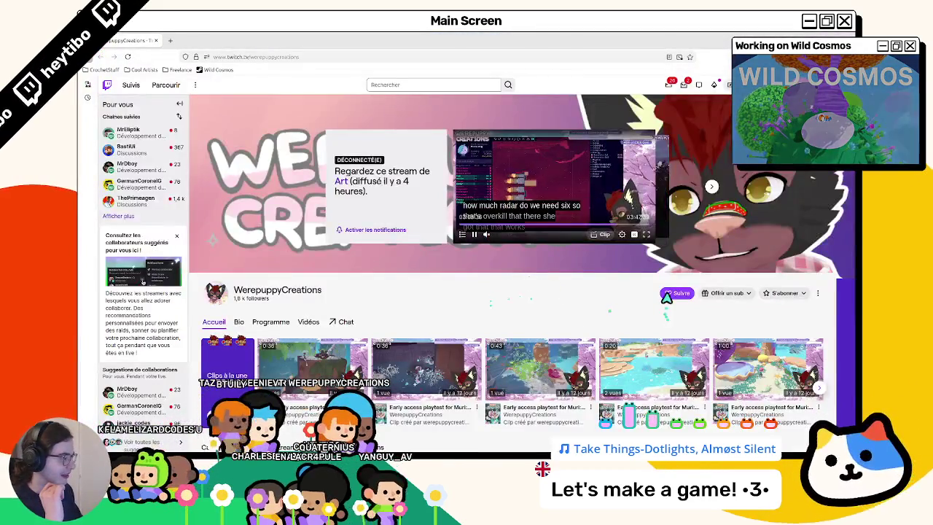
click(677, 292)
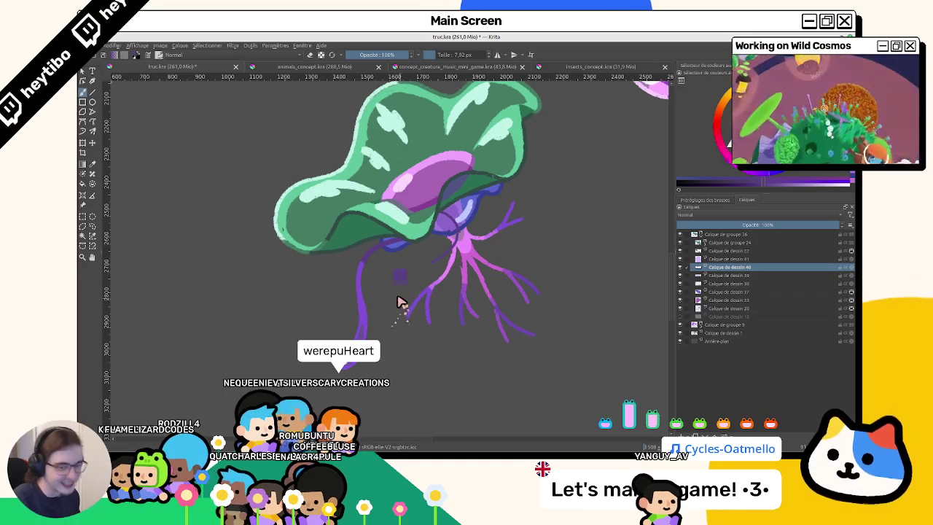
Reset the view to 100% with no rotation and undo the last edit.
drag(495, 213, 409, 277)
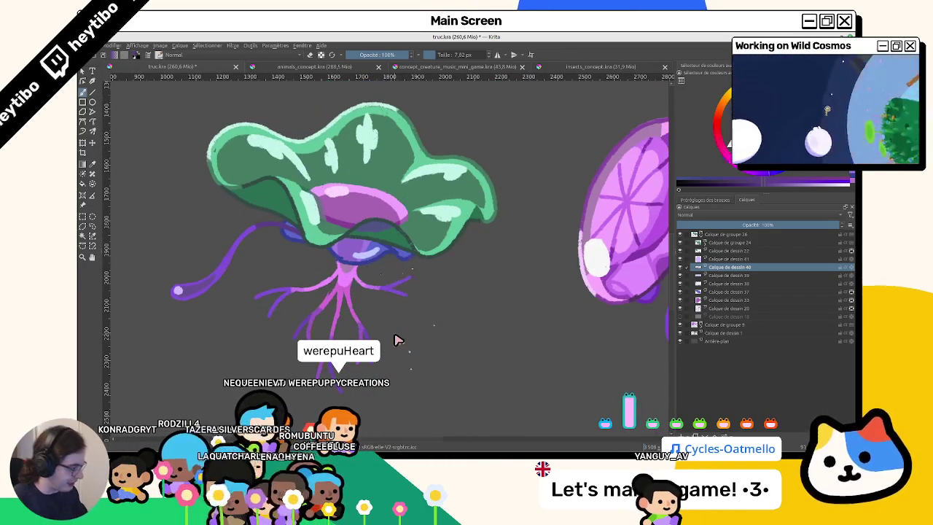
key(1)
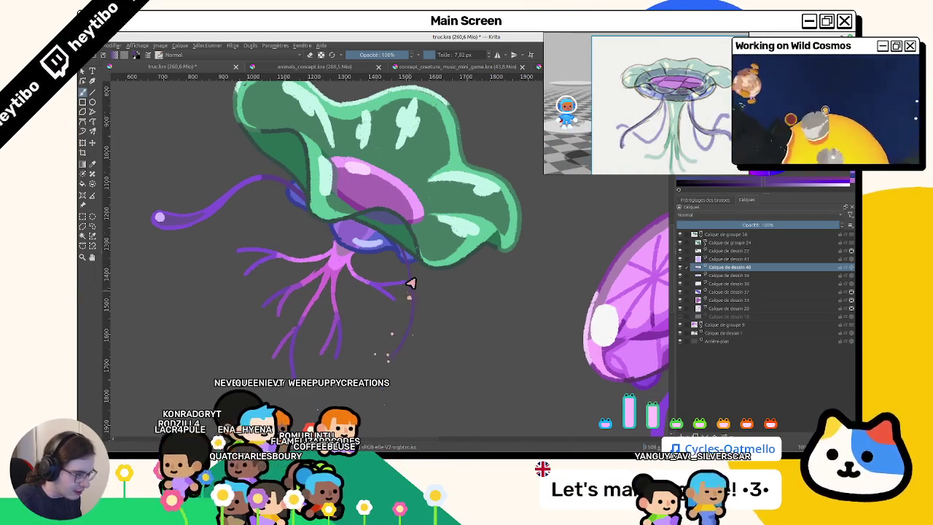
key(ctrl+z)
scroll(390, 354, down, 2)
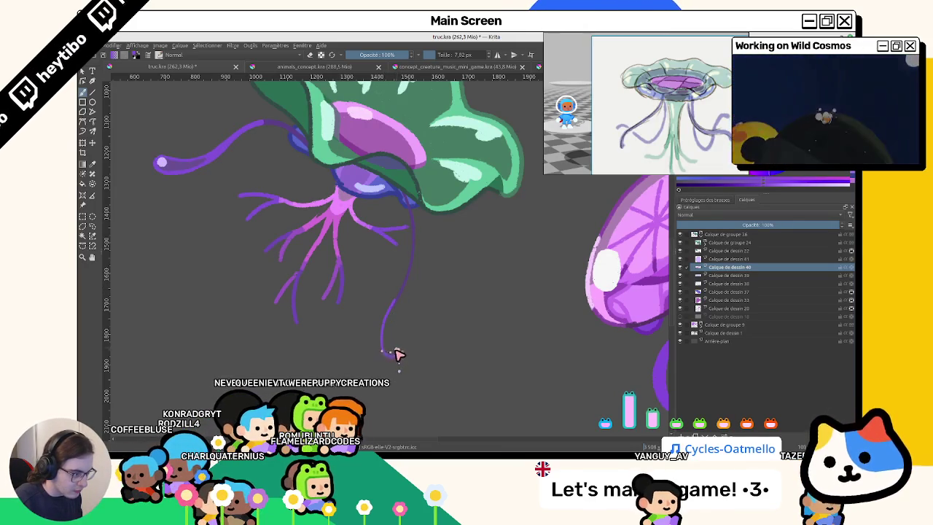
Fill the right tentacle's hollow end into a thick rounded tip, then switch to Godot.
mouse_move(401, 320)
mouse_down()
mouse_move(381, 207)
mouse_move(373, 237)
mouse_up()
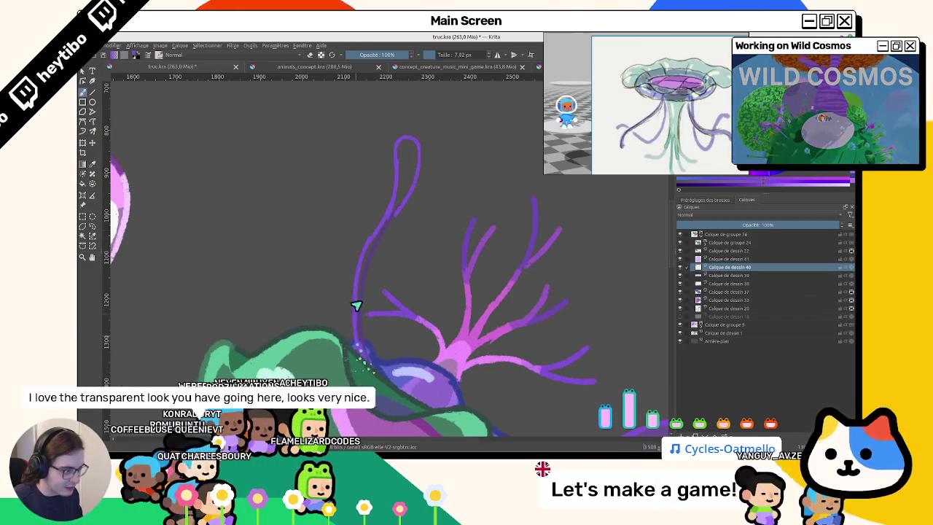
drag(407, 183, 360, 279)
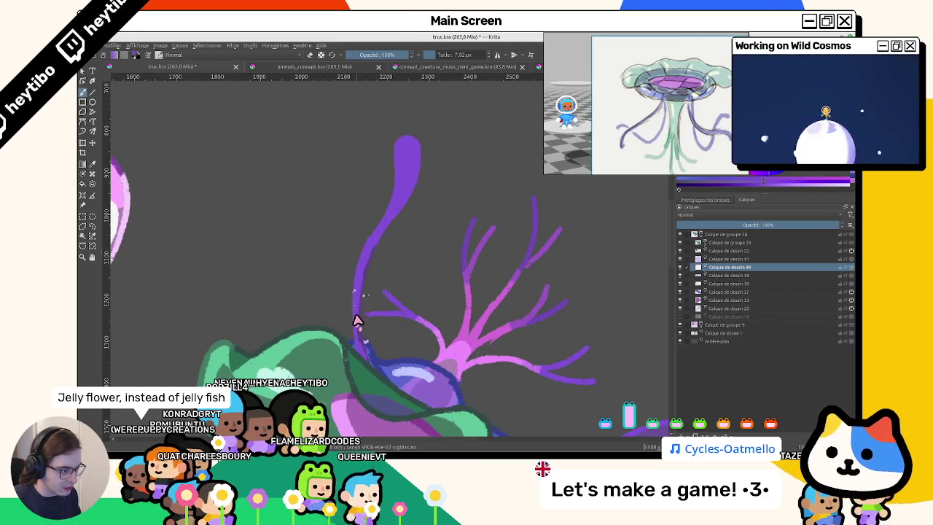
mouse_move(387, 230)
mouse_down()
mouse_move(327, 192)
mouse_move(412, 328)
mouse_up()
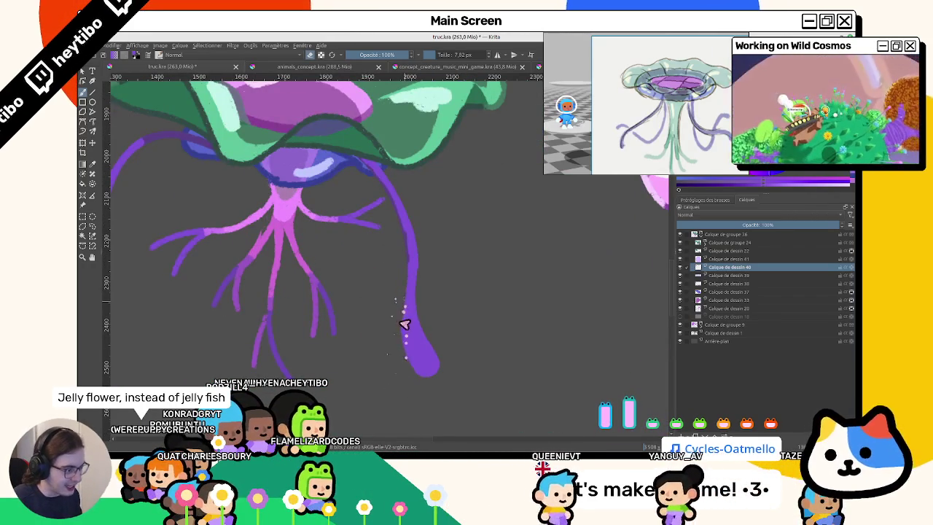
drag(412, 368, 369, 313)
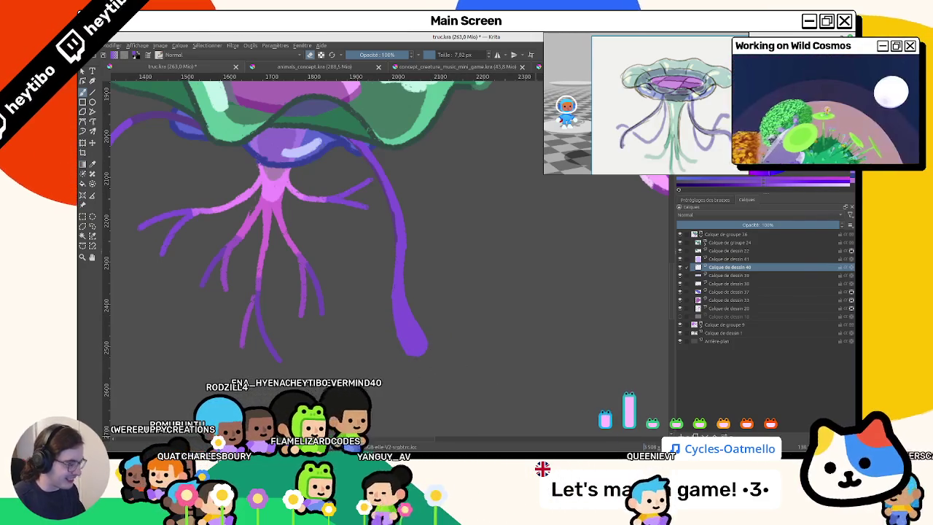
key(alt+Tab)
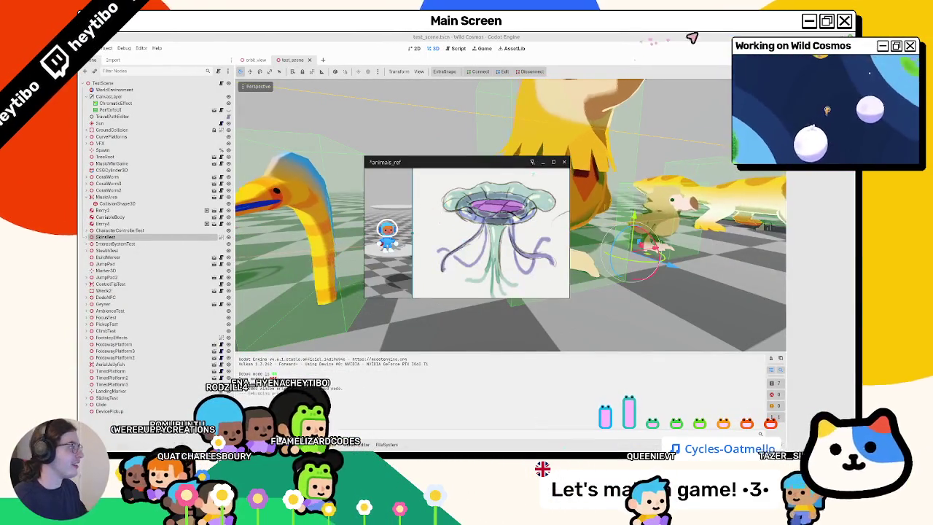
Run the Wild Cosmos project with F5 and maximize the debug game window.
click(543, 161)
key(F5)
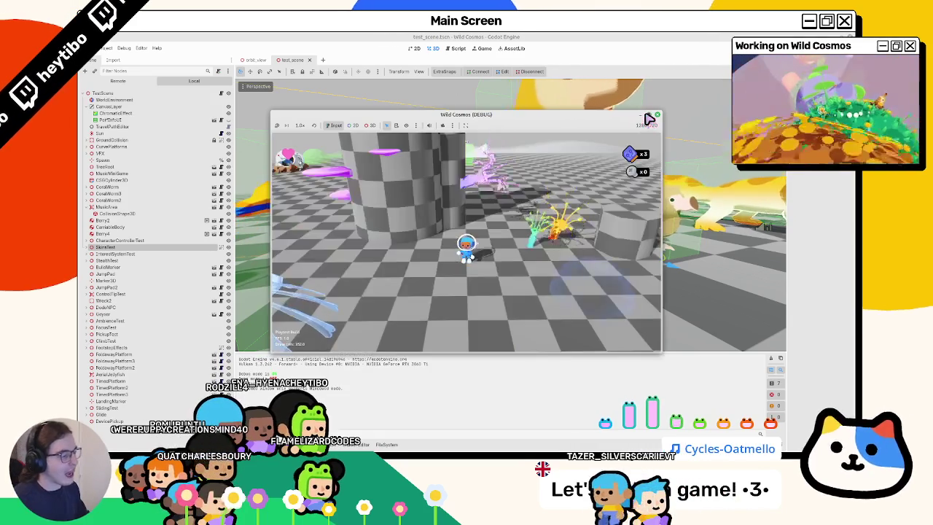
click(645, 115)
Walk the character across the checkered floor and around the jellyfish.
key(w)
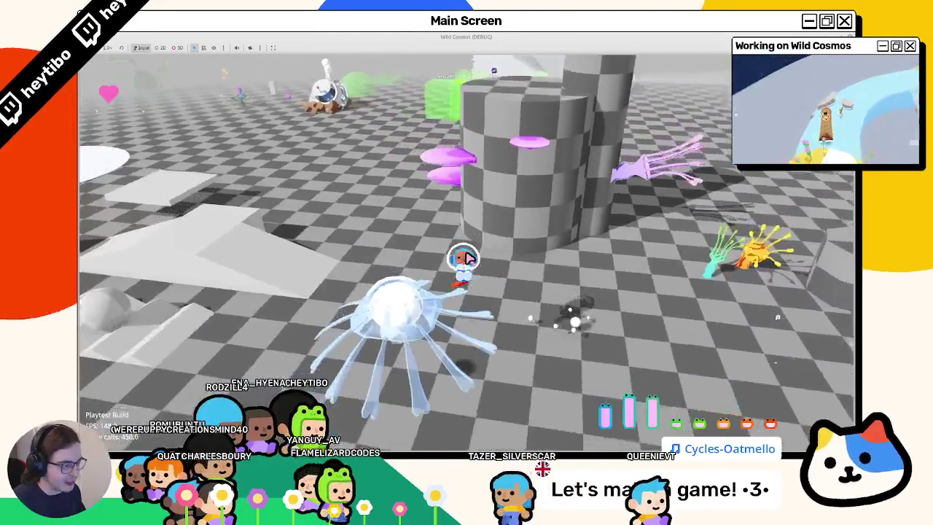
key(w)
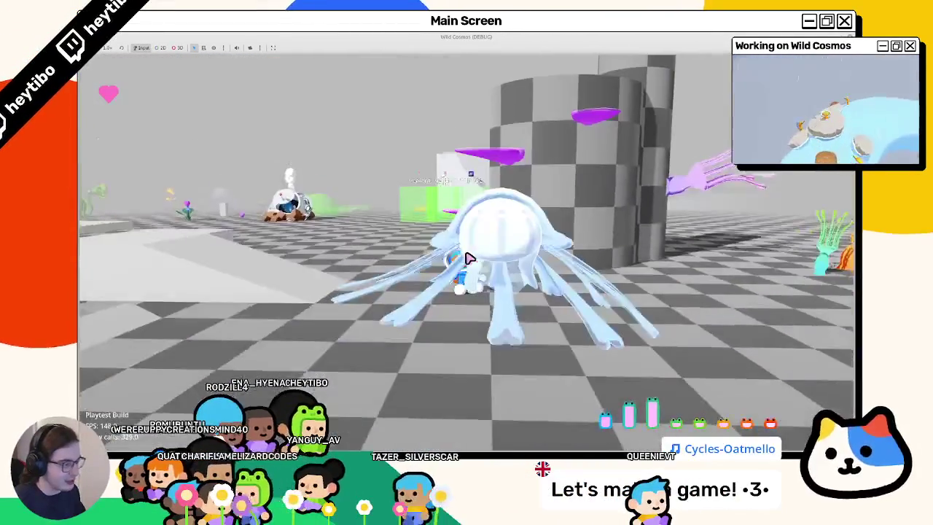
key(w)
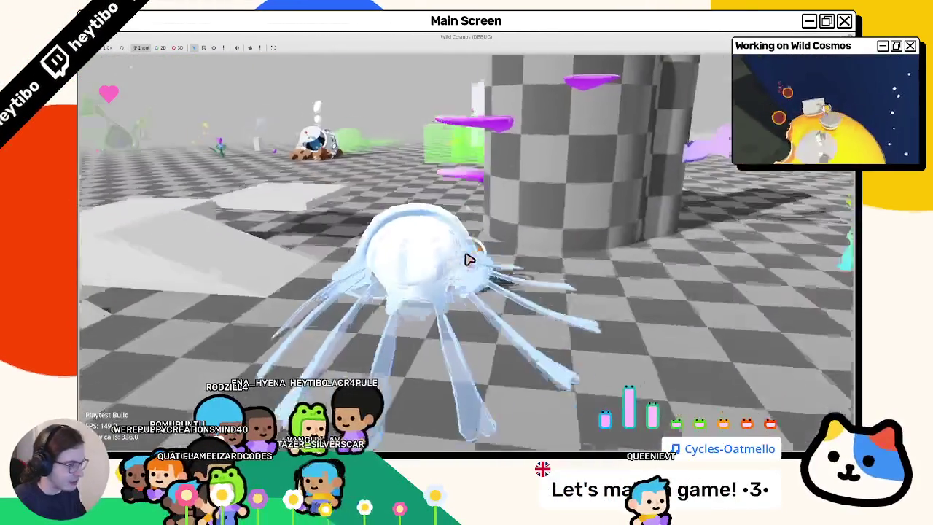
key(w)
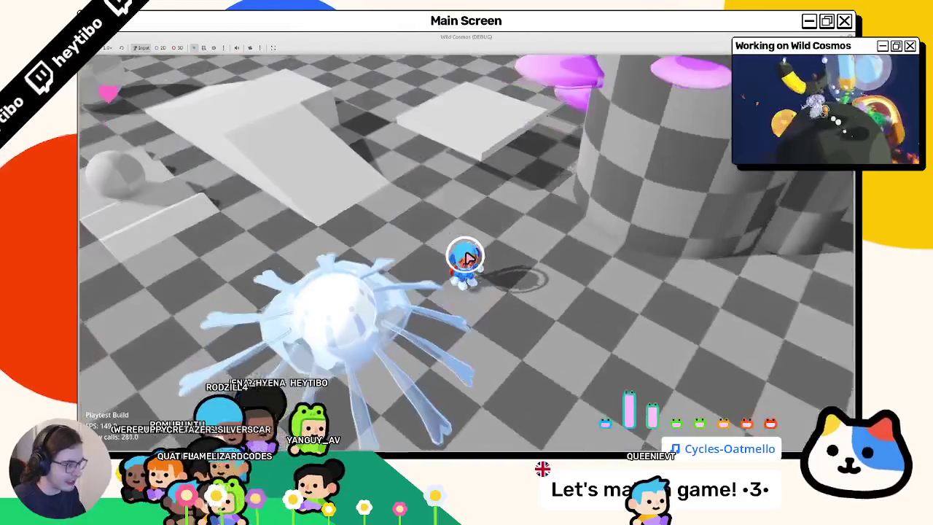
key(w)
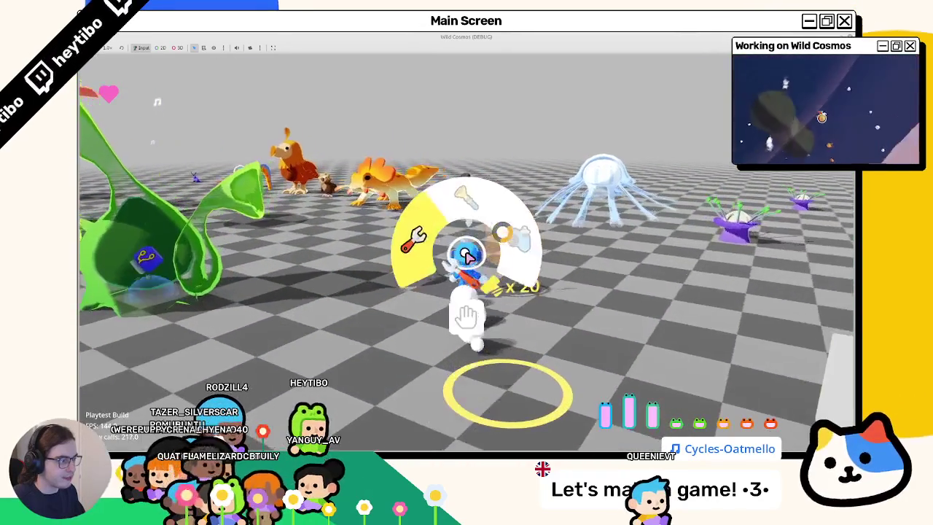
Look through the Journal and Bestiary pages of the Map panel, then close it.
key(Tab)
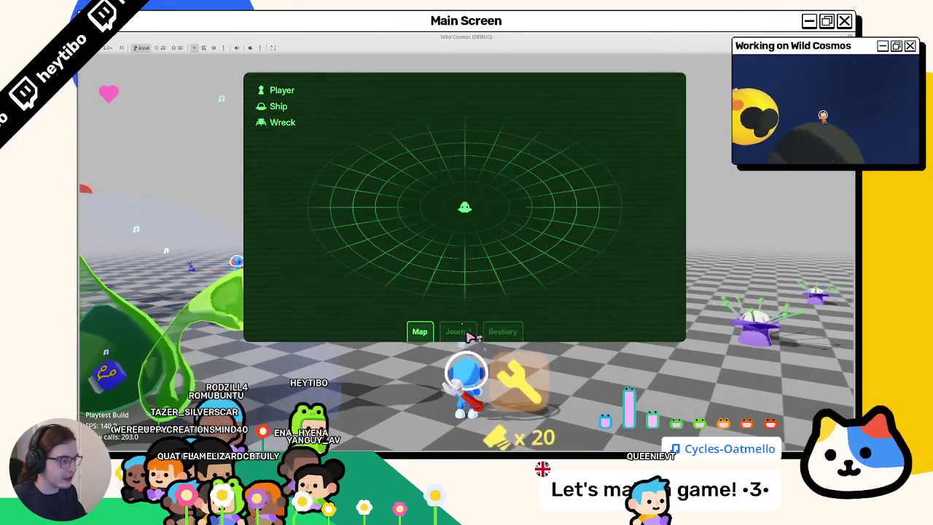
click(468, 334)
click(502, 332)
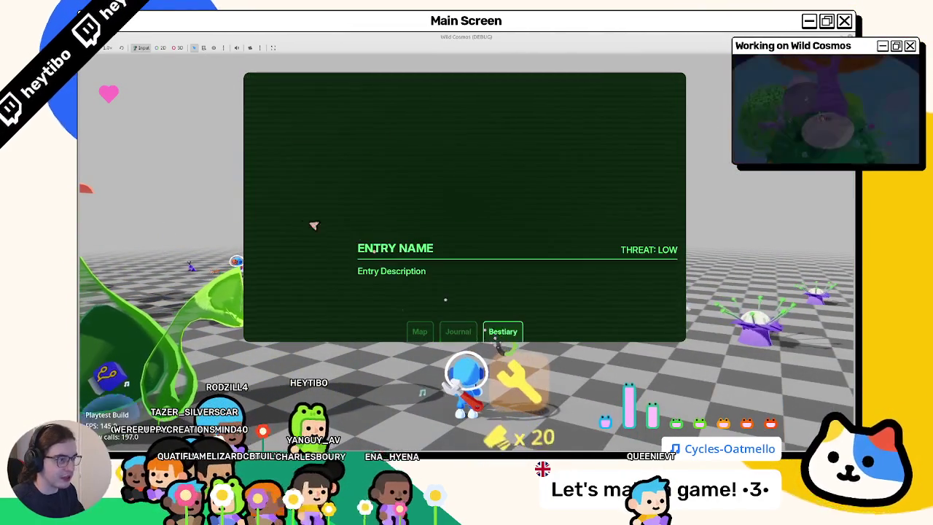
key(Tab)
Scan the orange creature with the camera and check its Bearded gecko journal entry.
key(q)
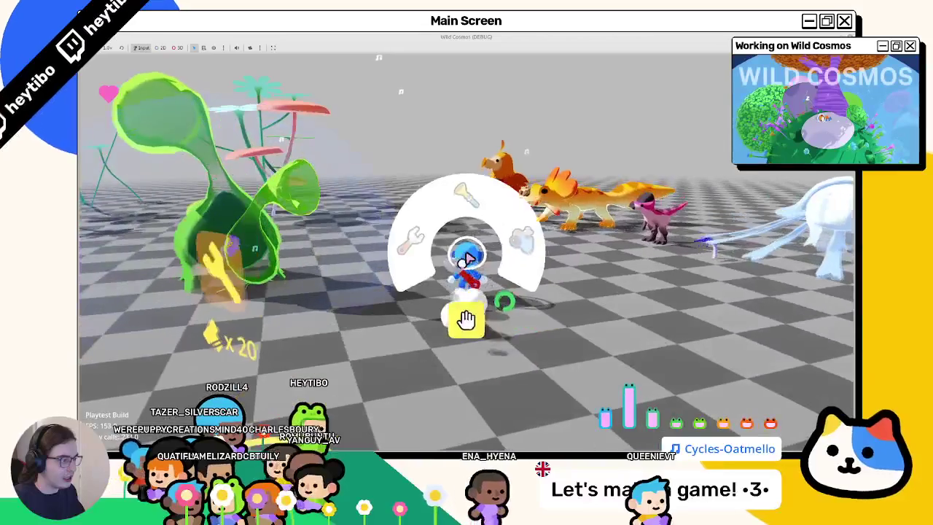
click(470, 255)
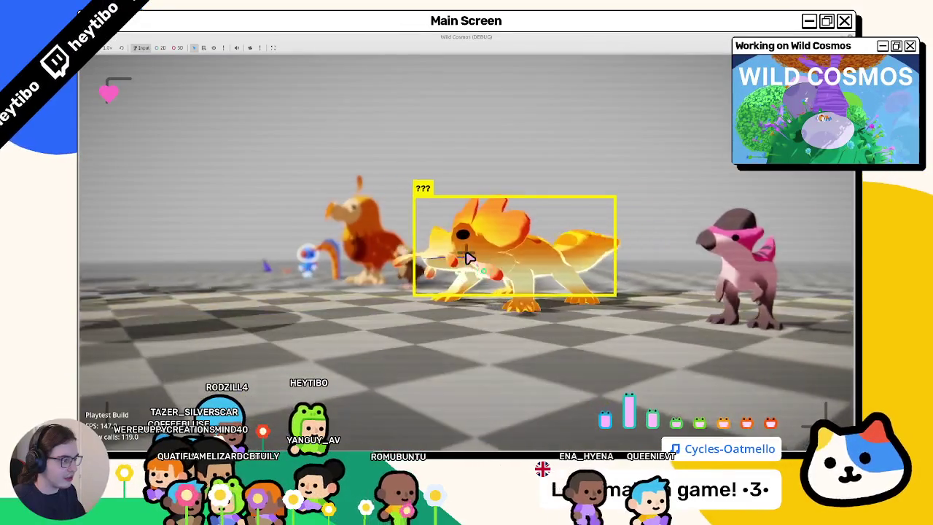
key(a)
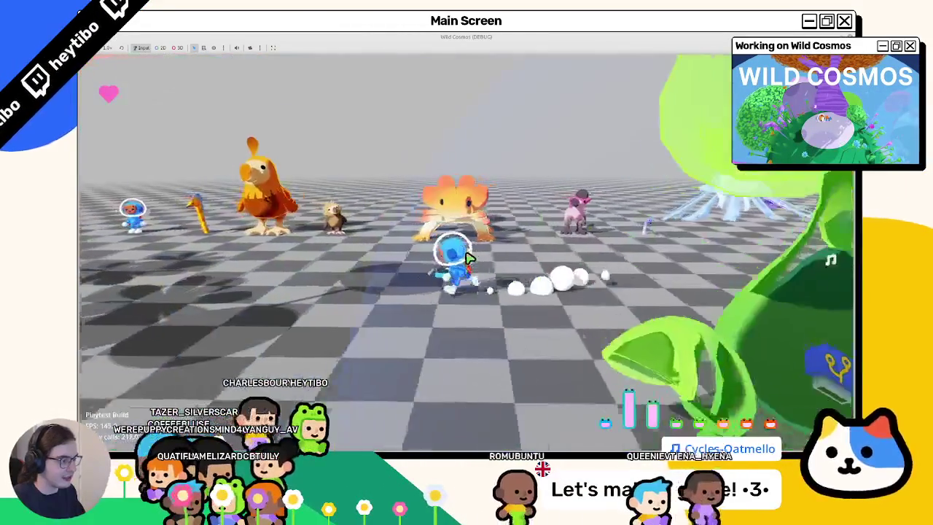
click(468, 257)
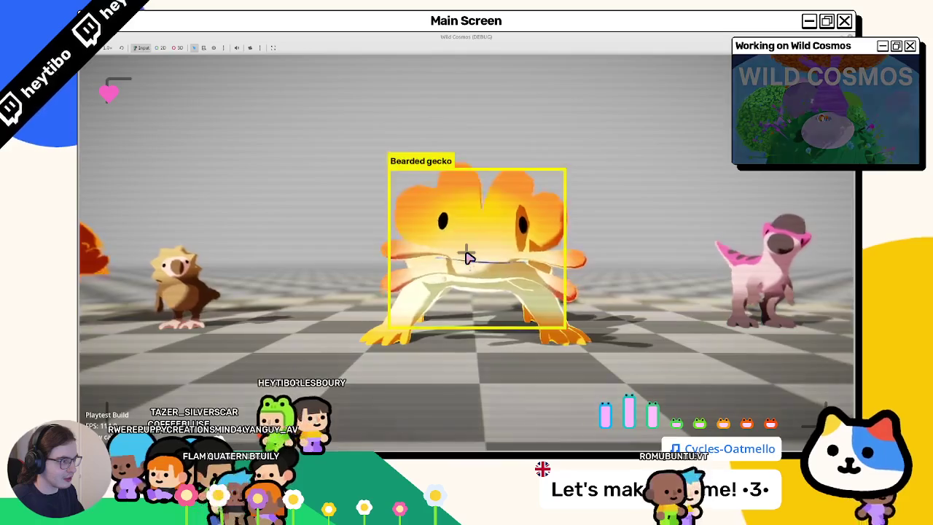
key(Tab)
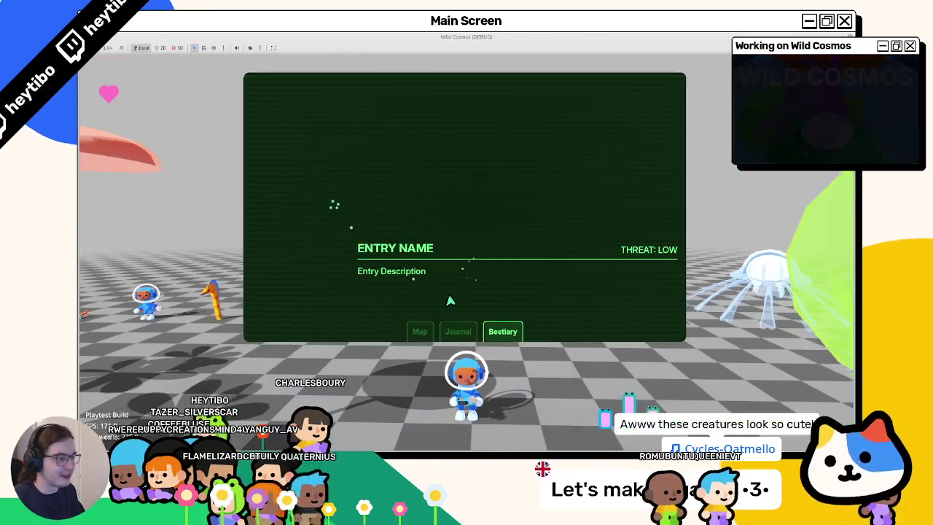
click(458, 332)
key(Tab)
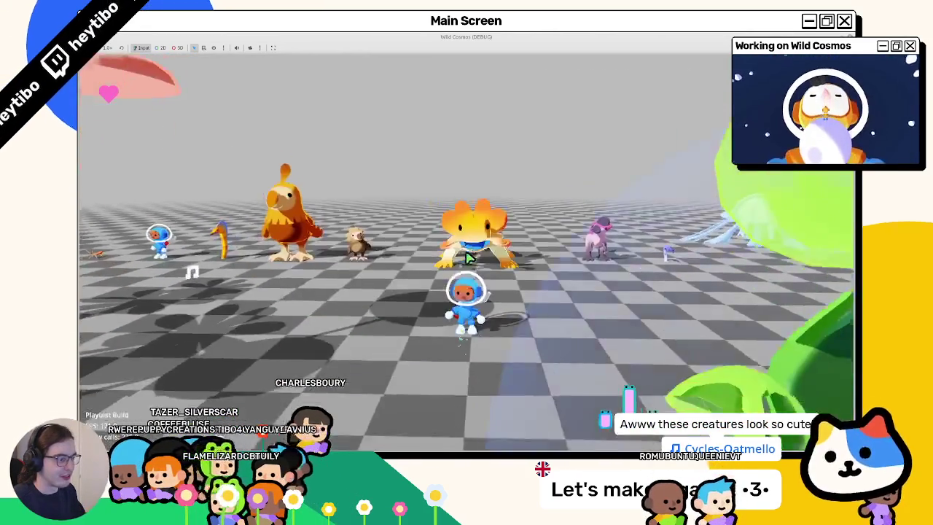
Run past the green plant to the large orange bird and zoom in on the Bearded gecko.
key(w)
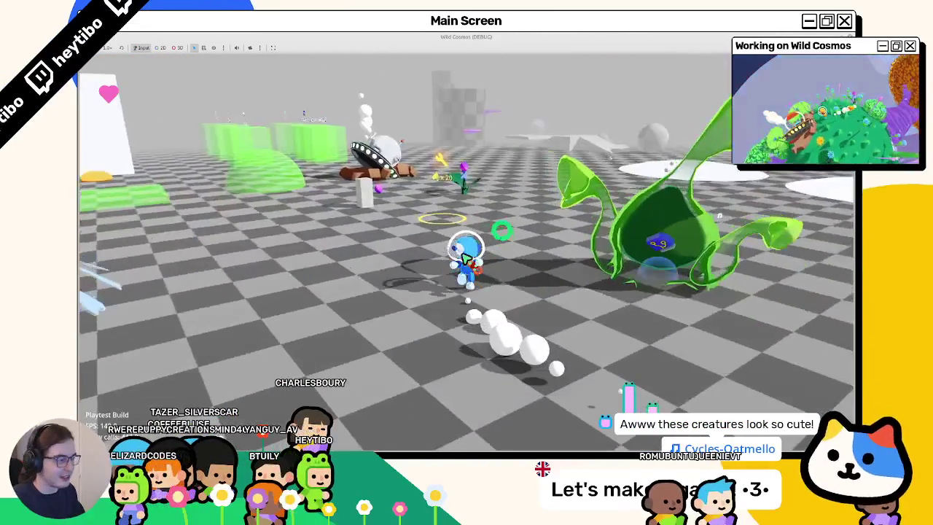
key(w)
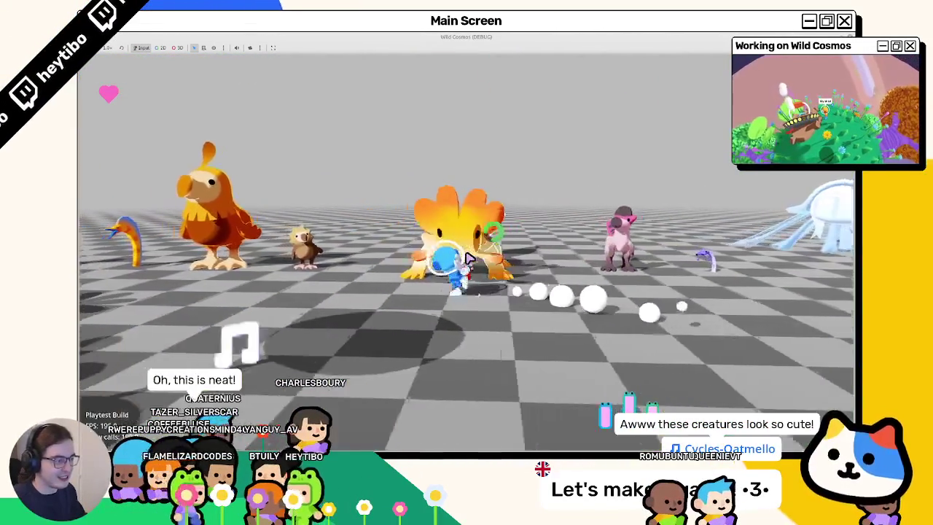
key(a)
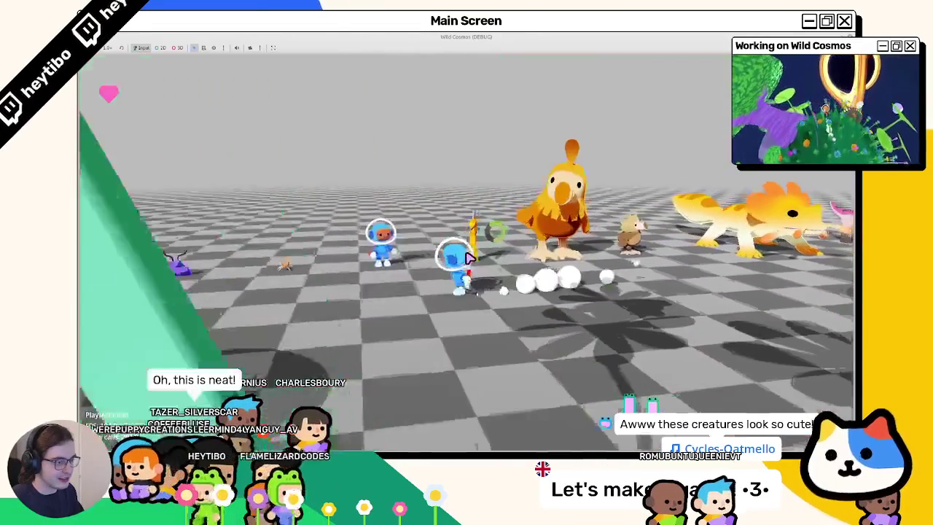
key(w)
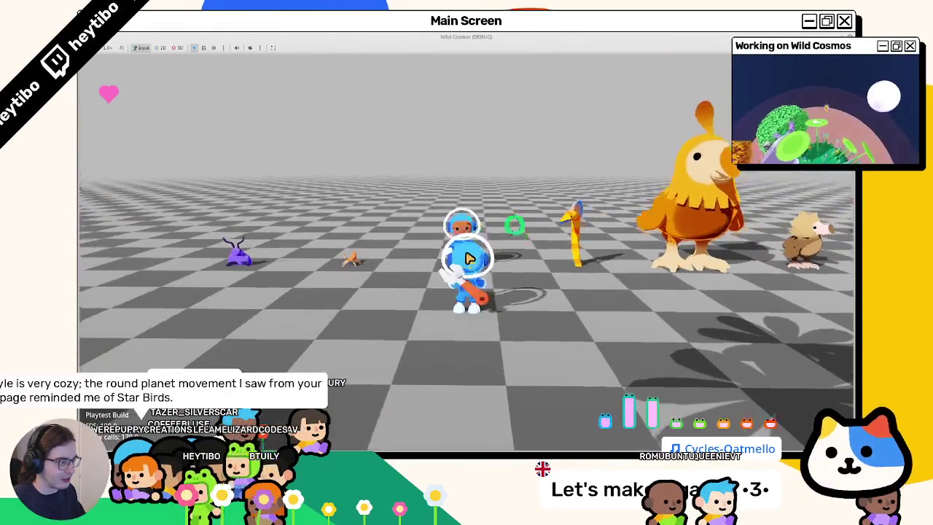
right_click(469, 257)
right_click(469, 257)
Run through the green plant to the checkered tower, onto its pink platforms and among the tentacle creatures.
key(w)
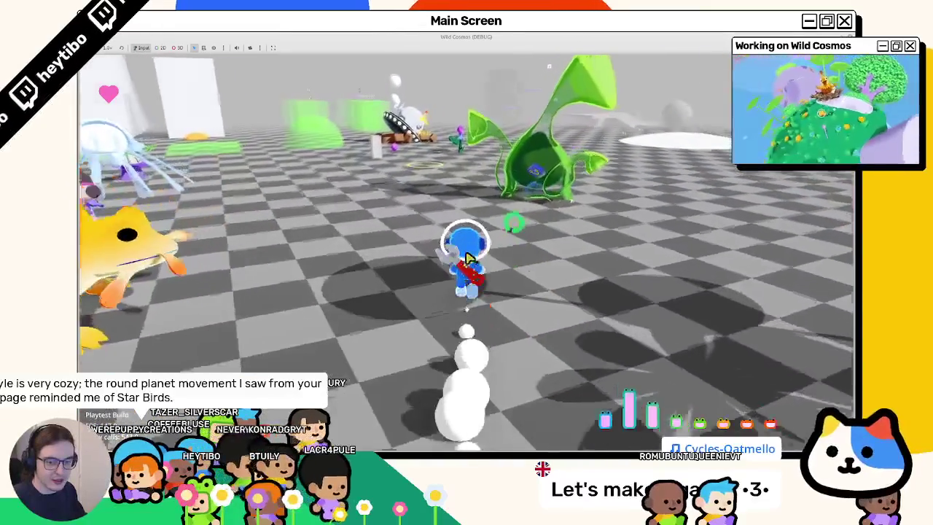
key(w)
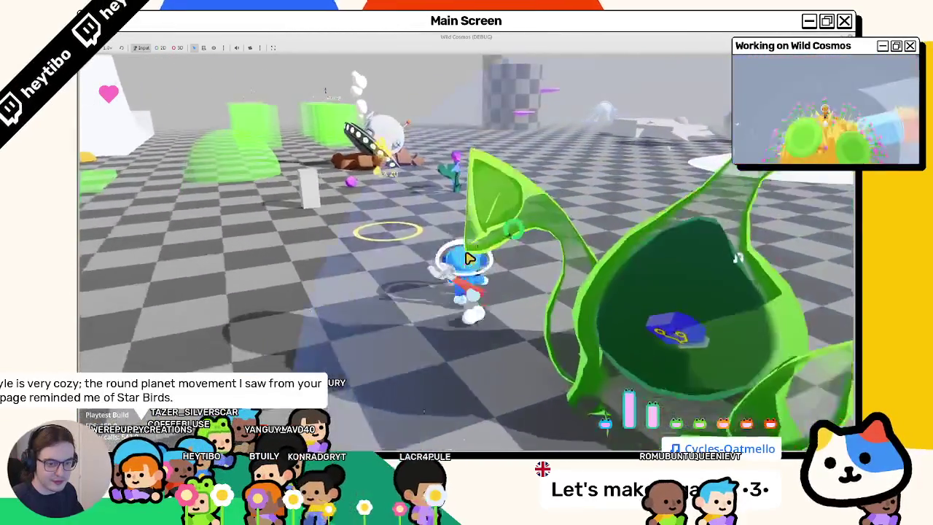
key(w)
key(w)
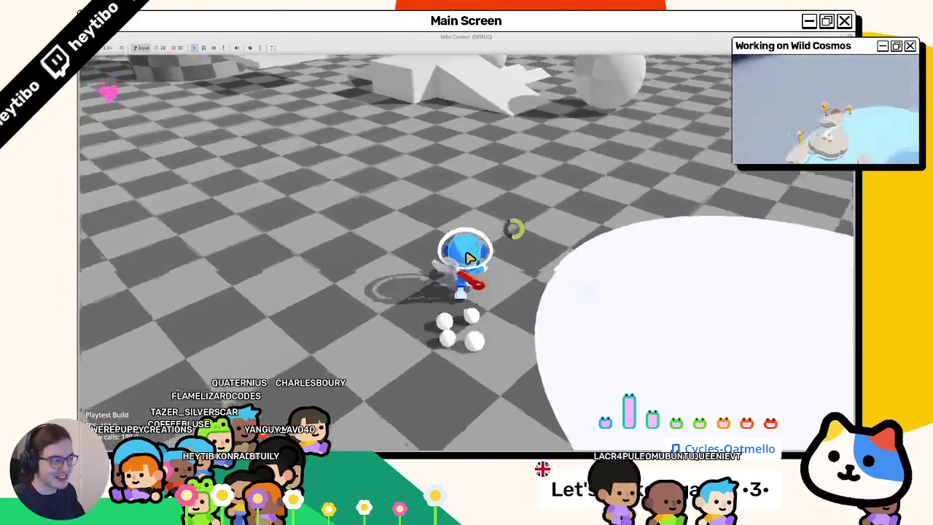
key(w)
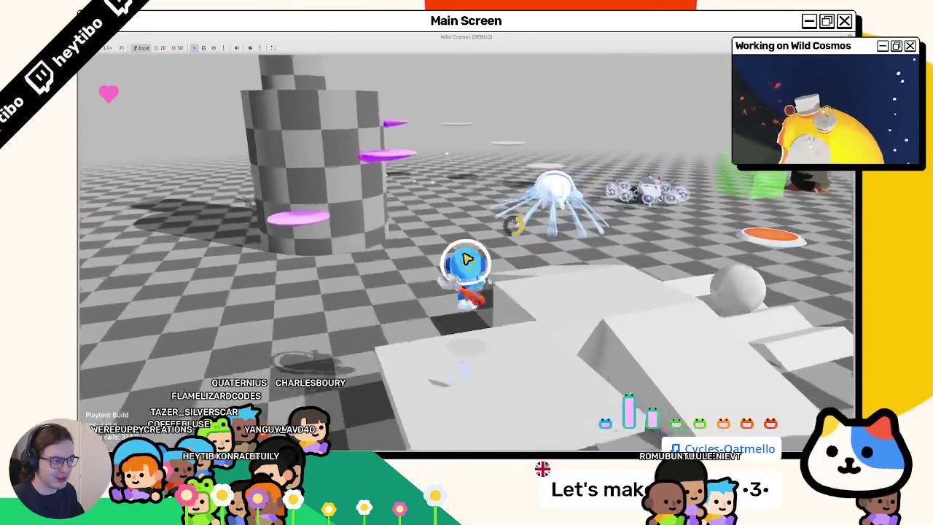
key(a)
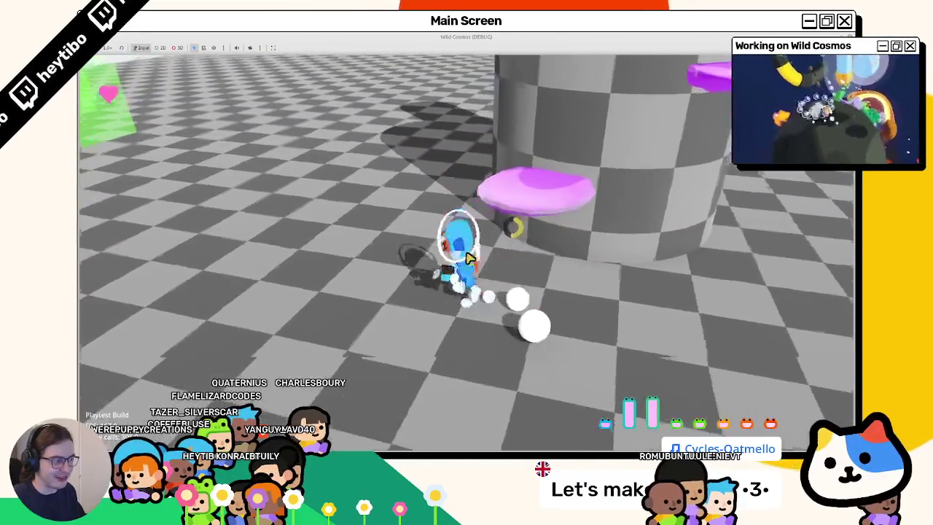
key(w)
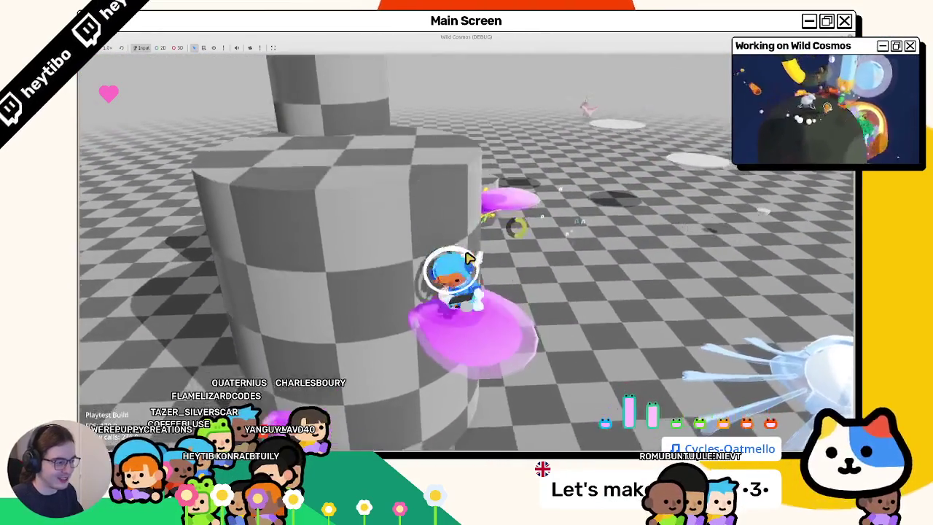
key(w)
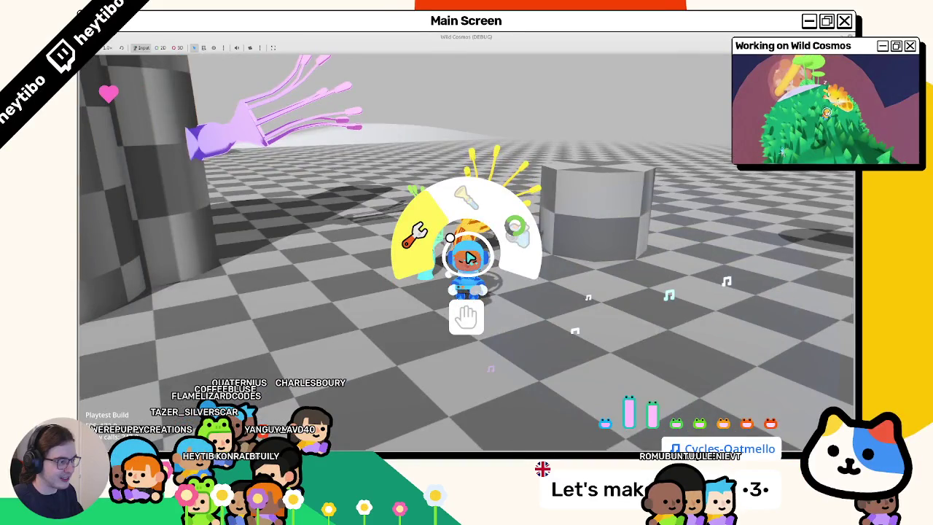
key(a)
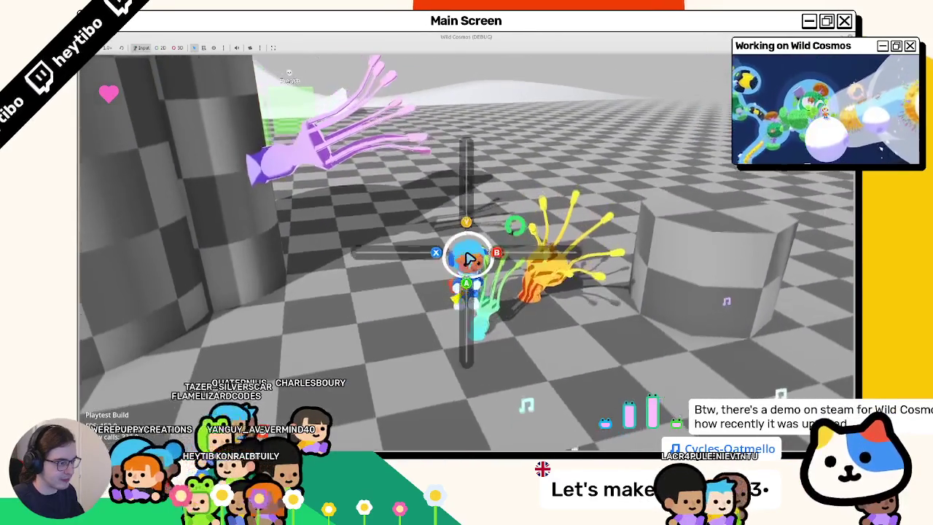
key(s)
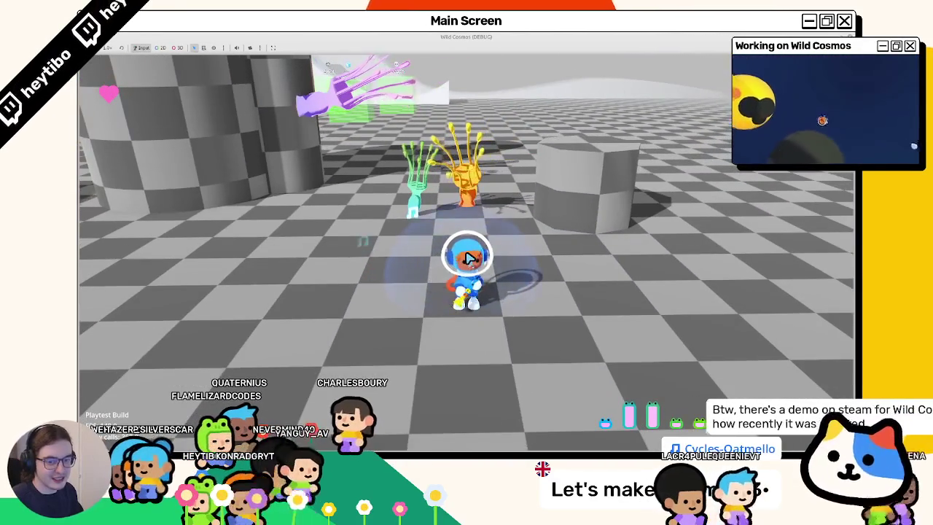
Swing the wrench, play the horn, roam to the bubble creature, then stop the game with F8.
click(469, 258)
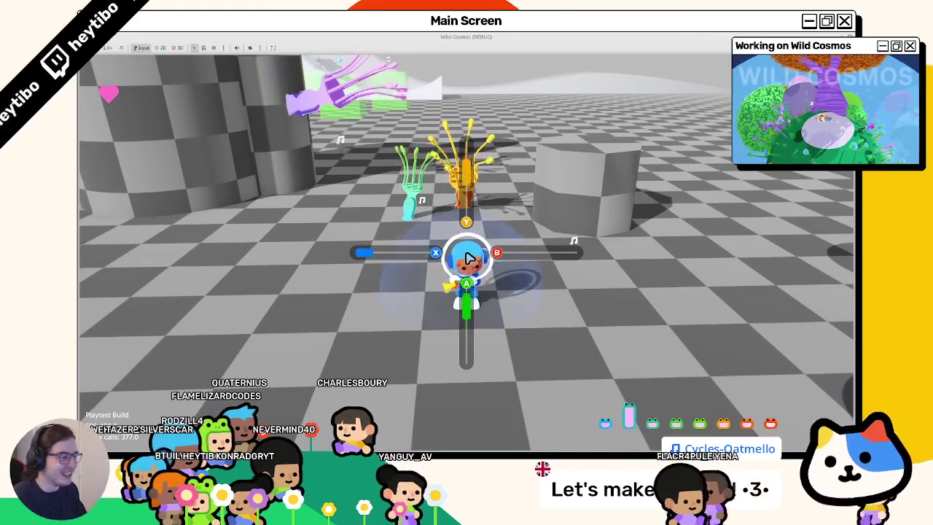
click(468, 258)
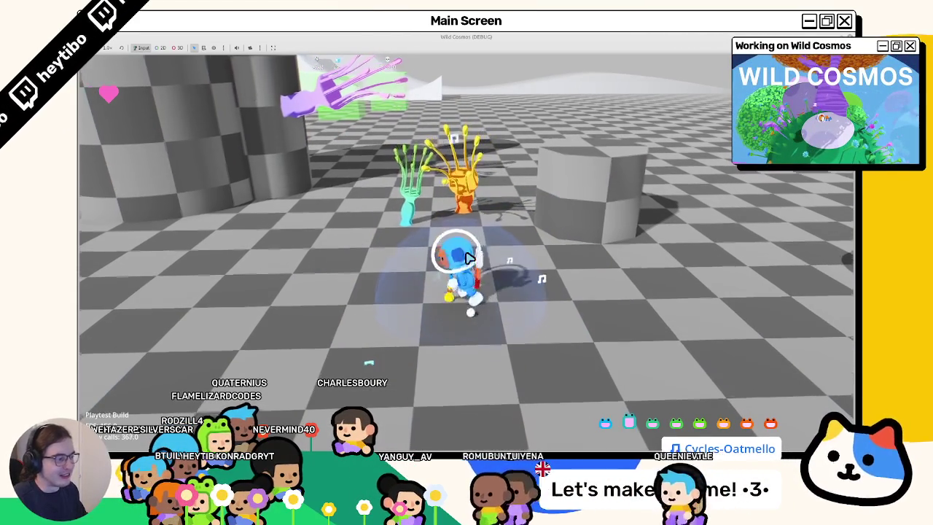
key(w)
key(w)
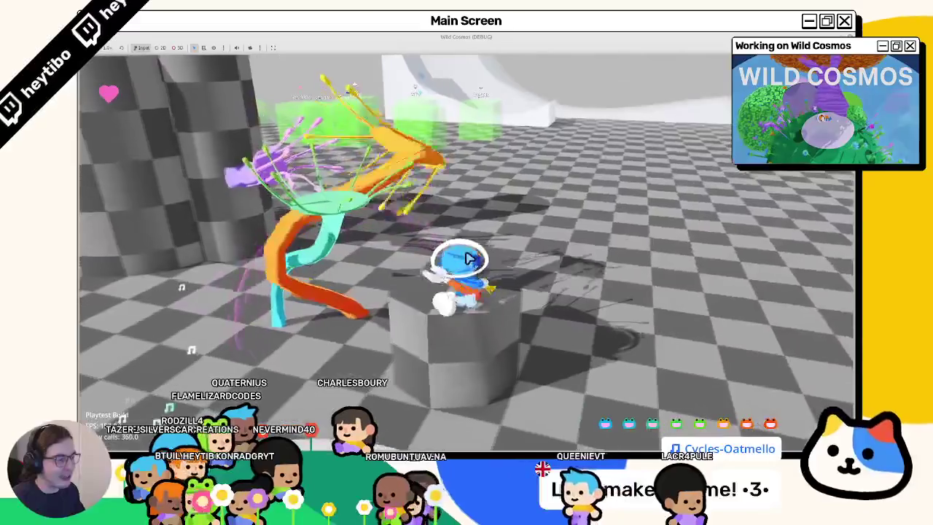
key(w)
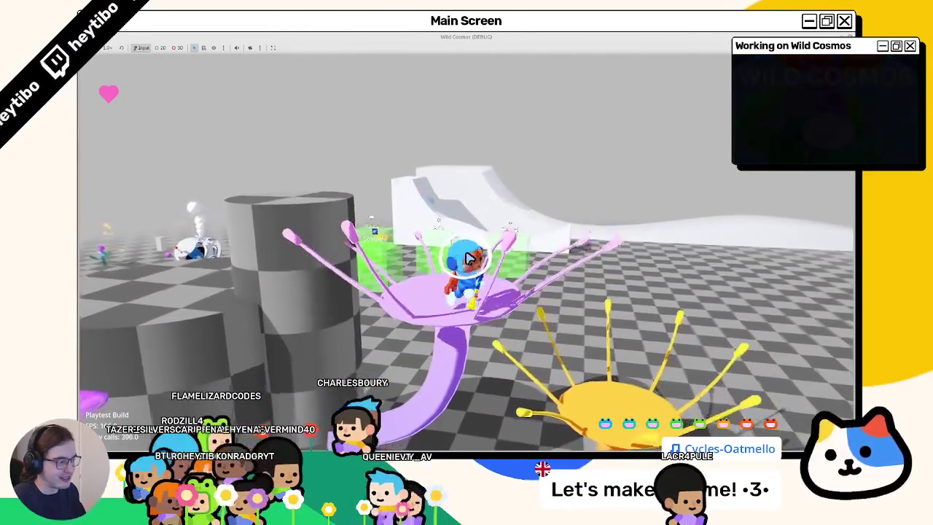
key(w)
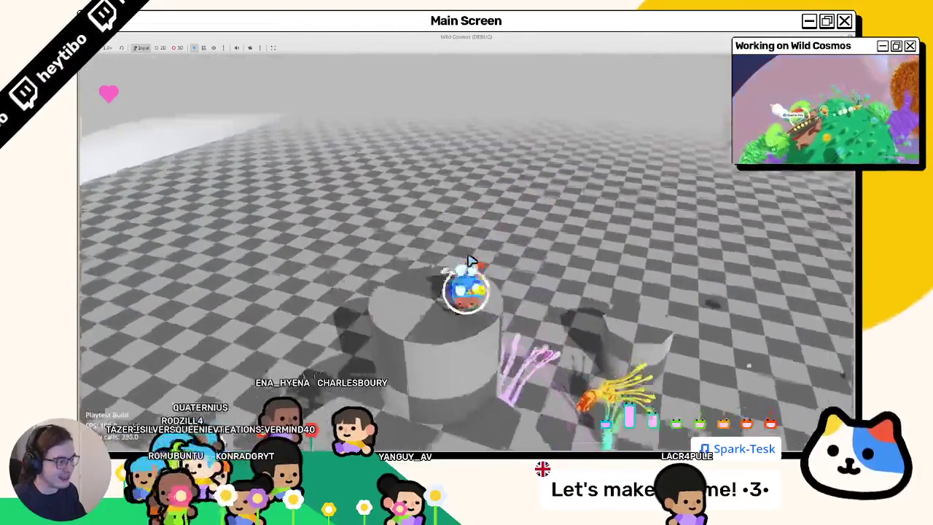
key(w)
key(w)
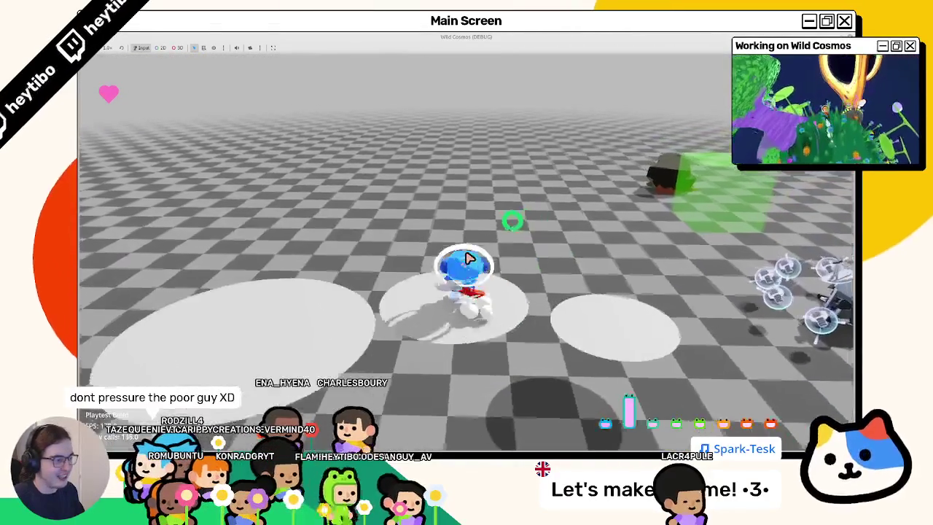
key(w)
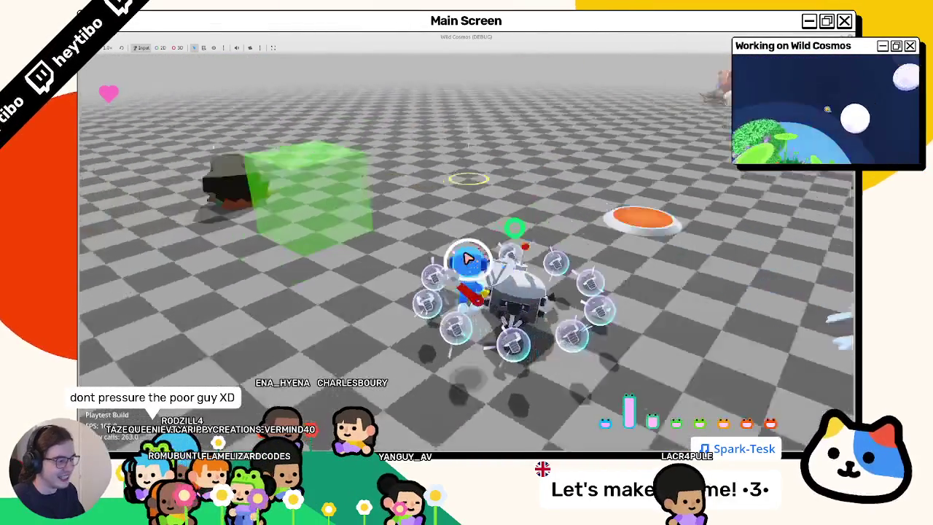
key(F8)
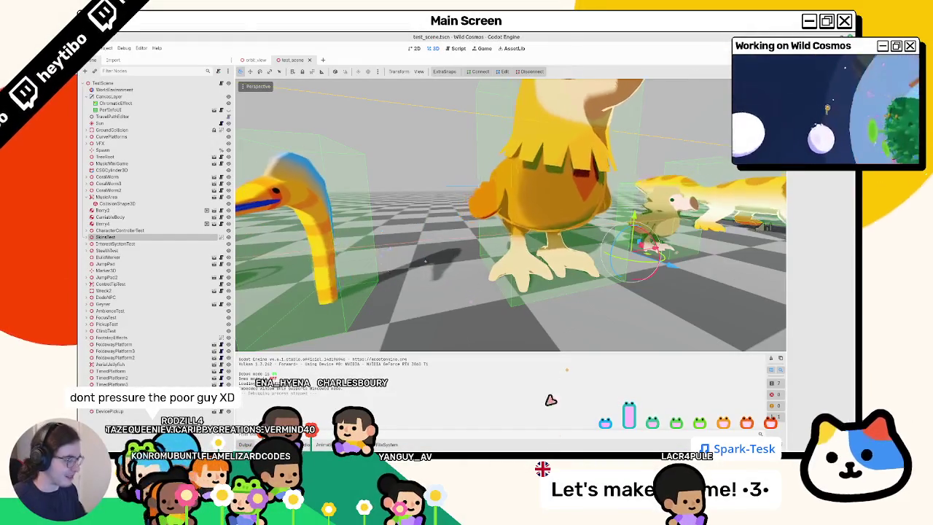
Run the test scene with F5 in a maximized debug window and walk toward the jellyfish creature.
key(F5)
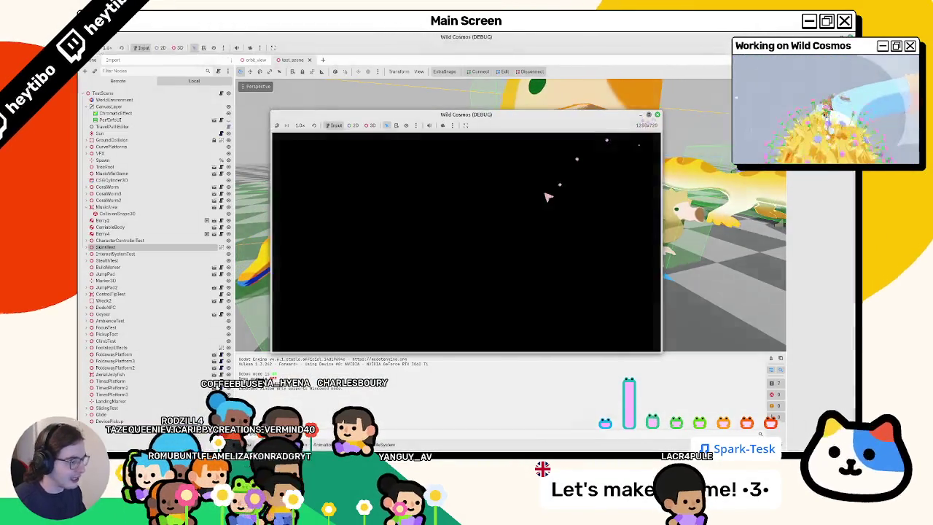
click(649, 119)
key(w)
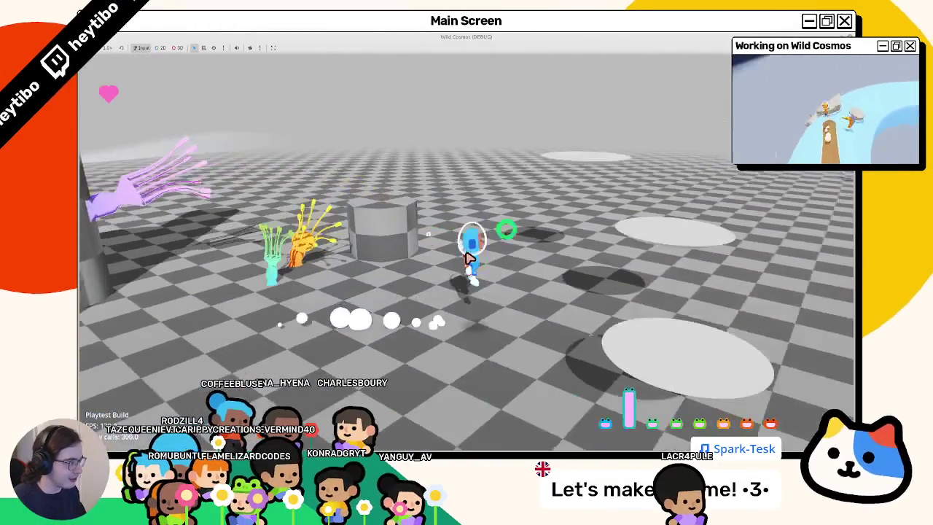
key(a)
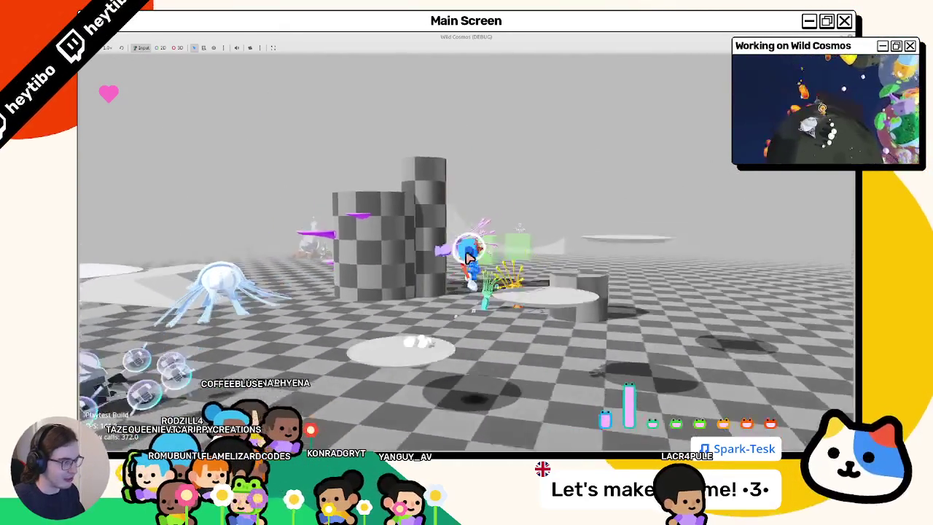
key(a)
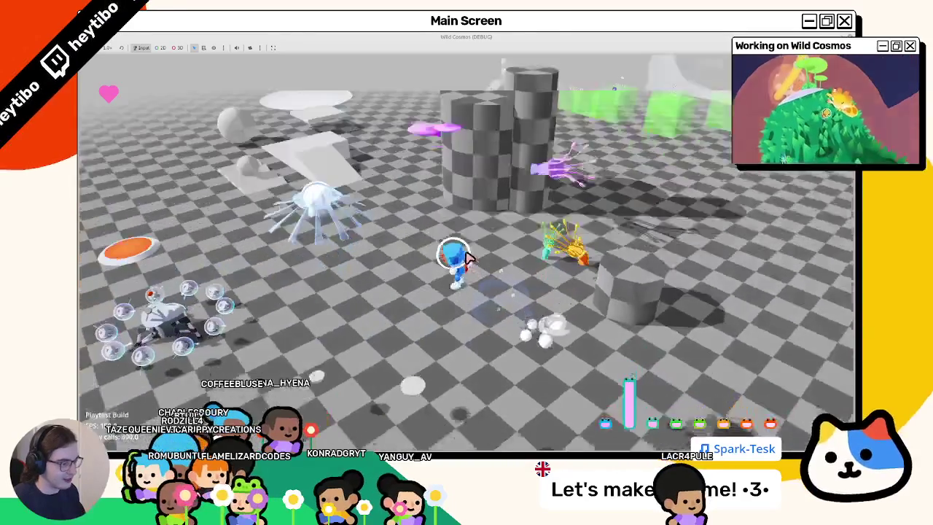
key(w)
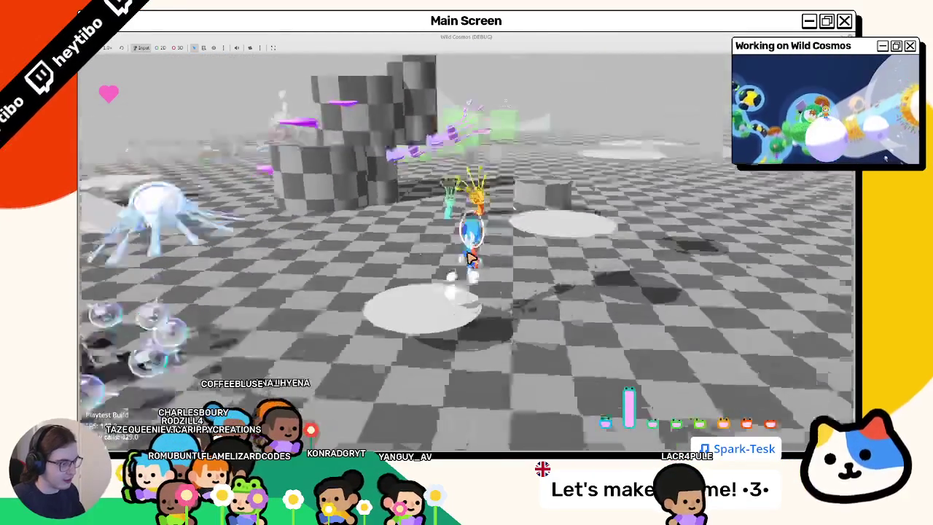
Switch back to the Krita jellyfish drawing.
key(alt+Tab)
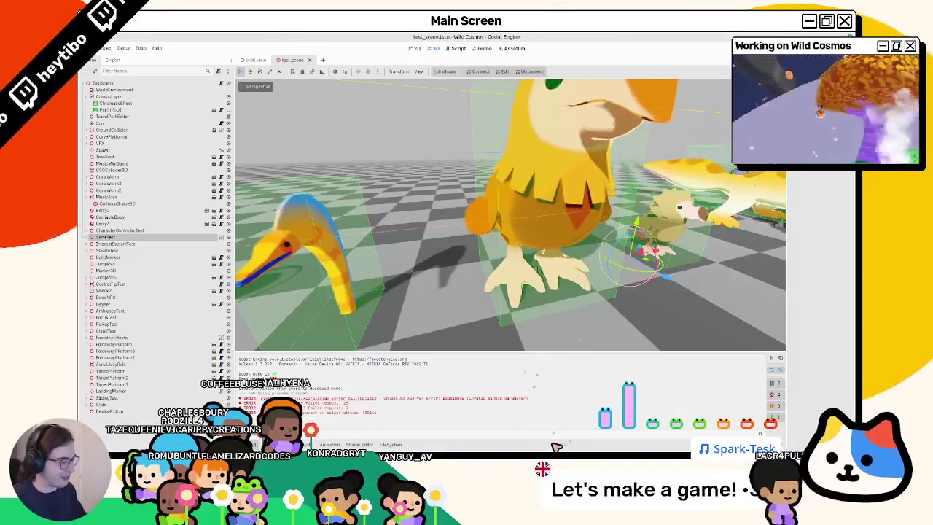
key(alt+Tab)
scroll(428, 335, up, 2)
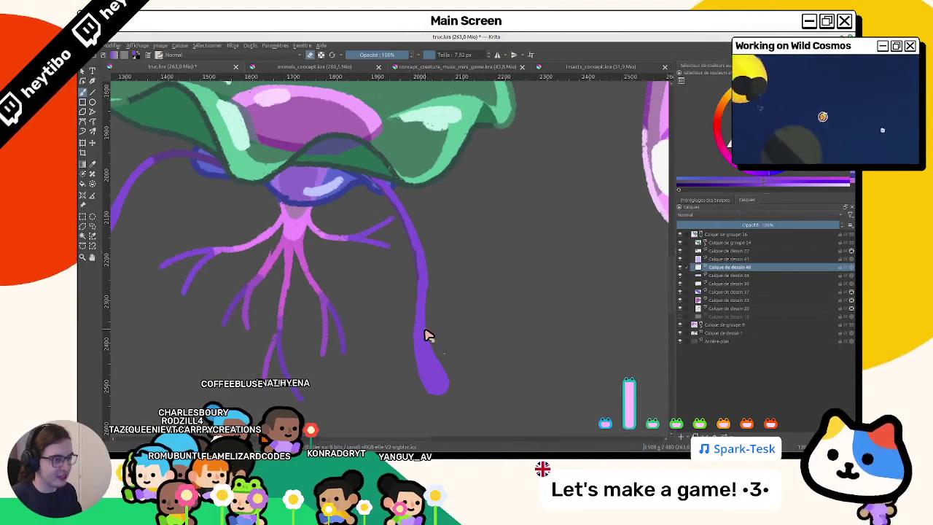
Tilt the view and repaint the right purple tentacle's tip into a rounded drop.
scroll(379, 349, down, 3)
scroll(340, 295, up, 3)
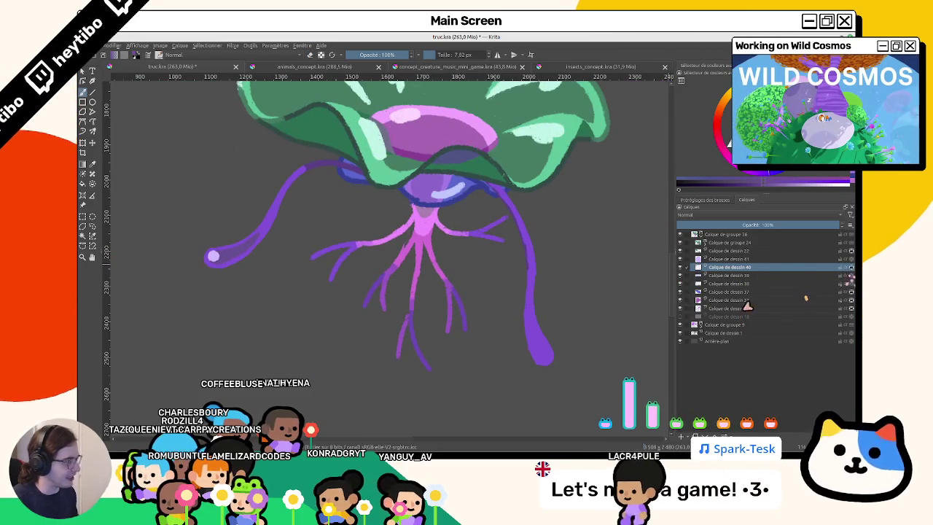
drag(481, 277, 442, 303)
scroll(456, 317, up, 1)
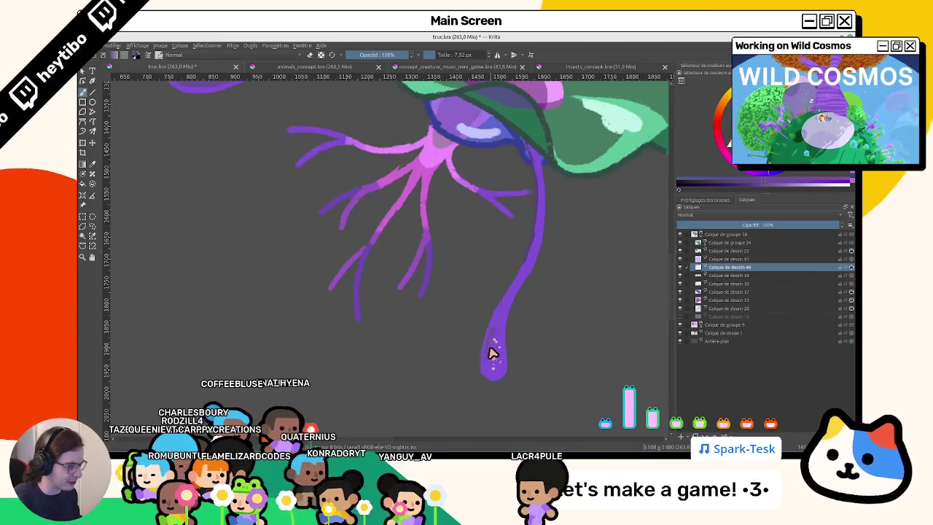
drag(495, 367, 492, 357)
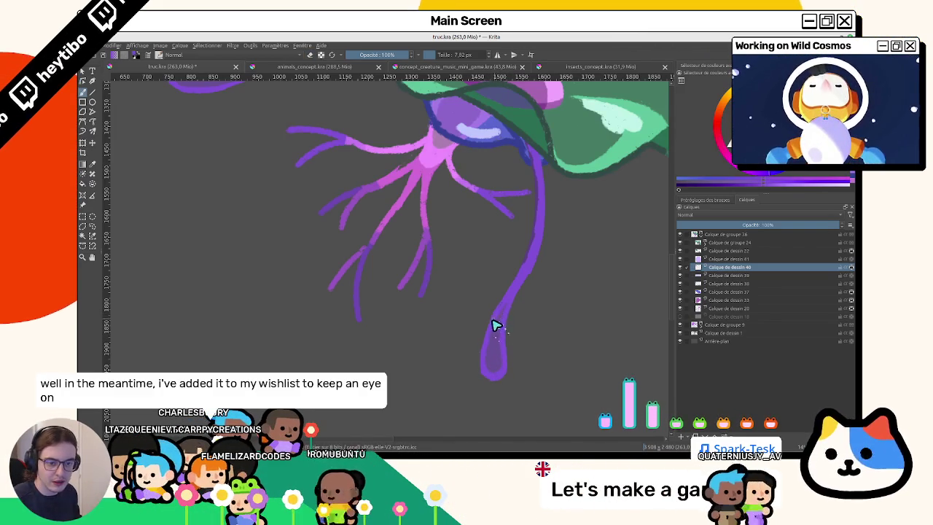
Zoom around to check the new tip, then make Calque de dessin 40 the active layer again.
scroll(478, 319, down, 1)
scroll(472, 319, down, 1)
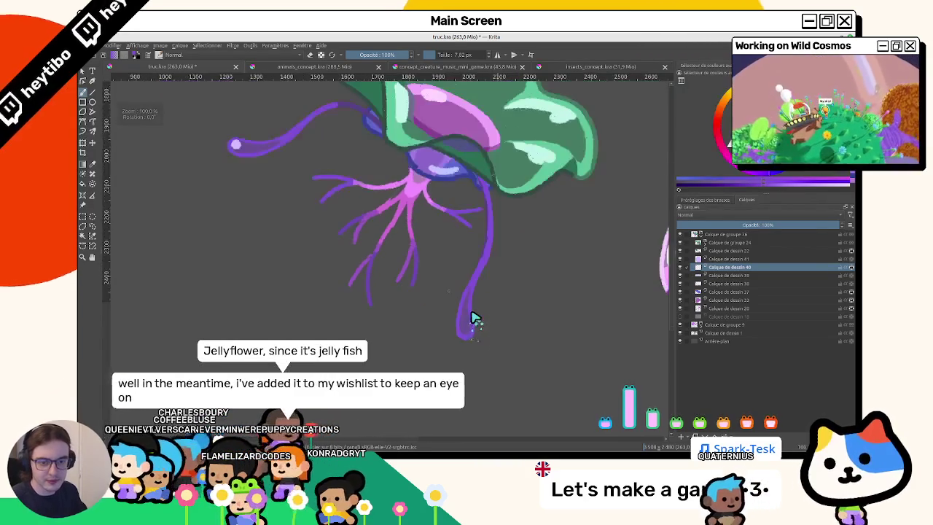
scroll(473, 317, up, 1)
scroll(442, 302, up, 1)
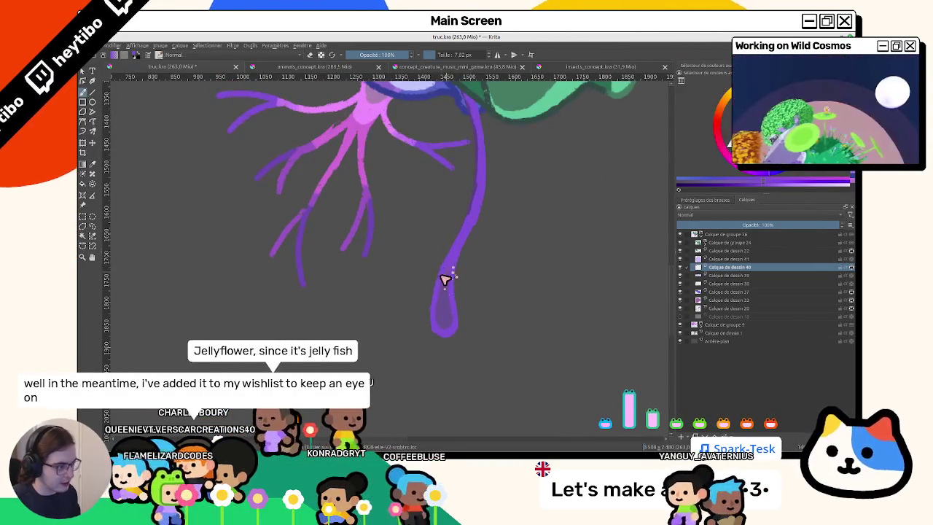
scroll(450, 306, up, 1)
scroll(454, 323, up, 3)
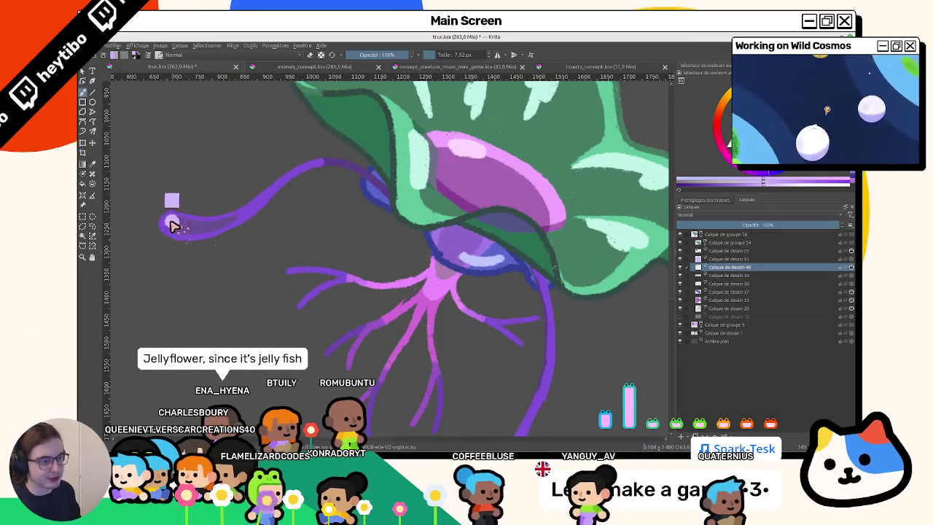
scroll(488, 212, down, 3)
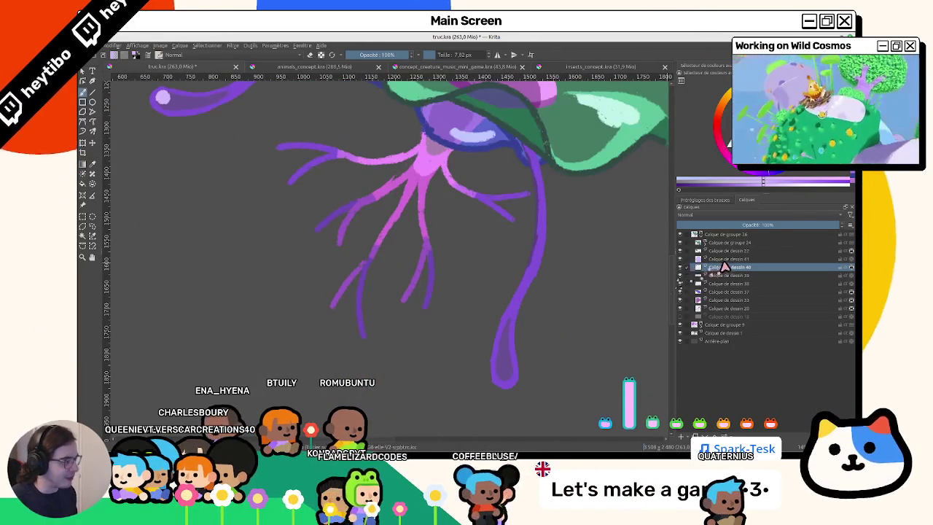
key(Page_Up)
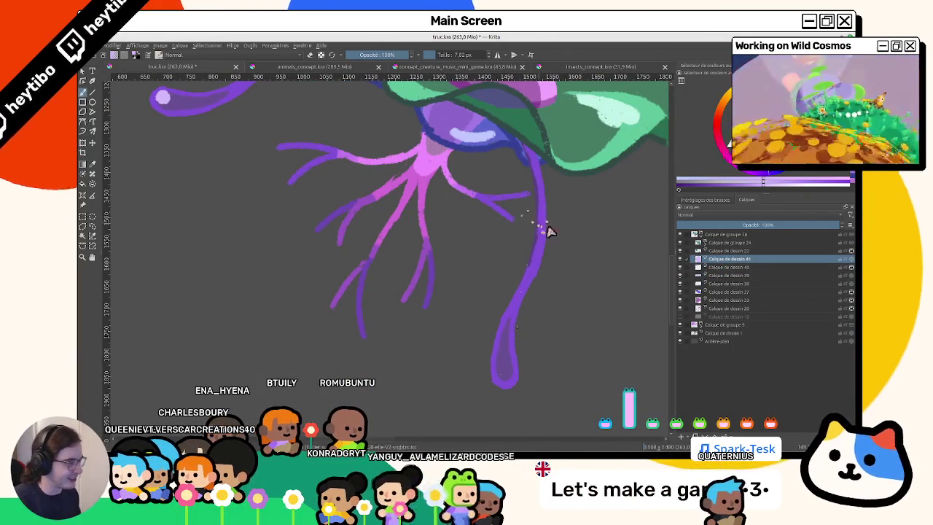
click(711, 268)
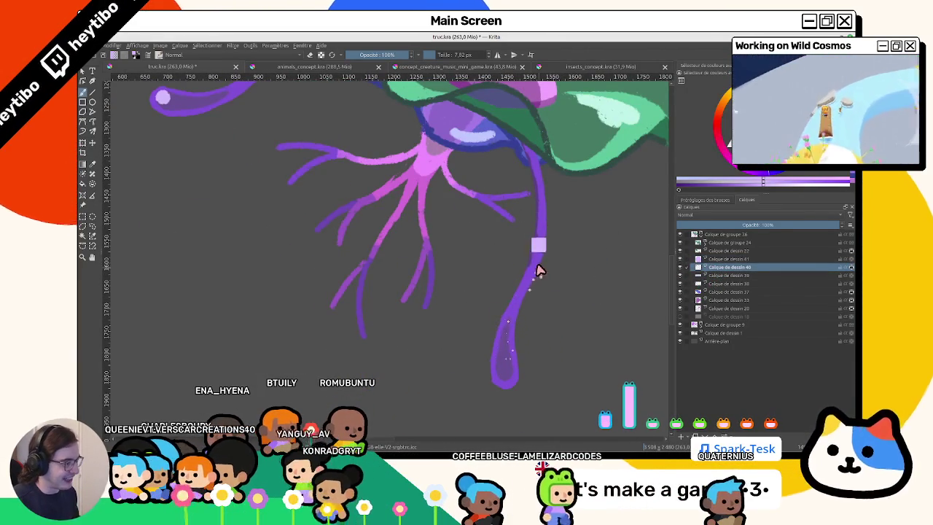
Enlarge the brush to about 50 px and work the tentacle tips while rotating the view, then reset it upright.
drag(549, 289, 537, 176)
scroll(511, 172, up, 3)
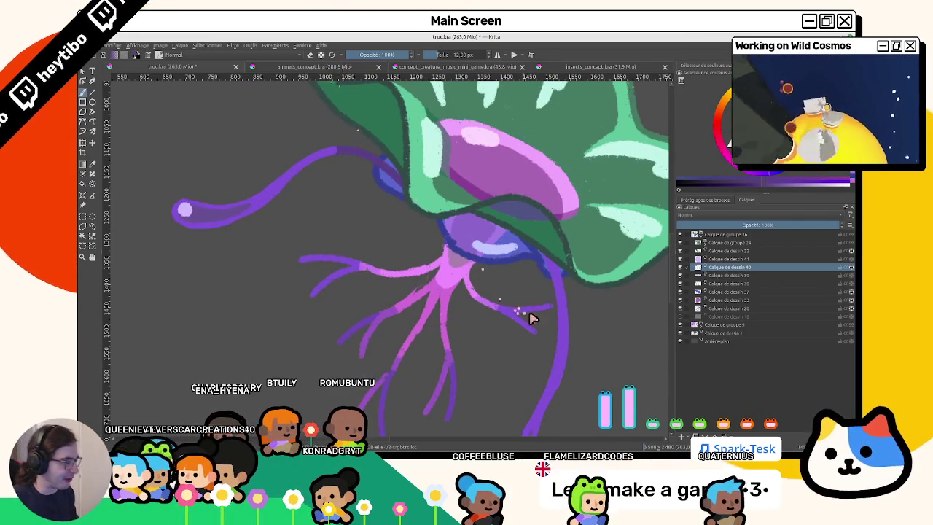
mouse_move(553, 319)
mouse_down()
mouse_move(444, 241)
mouse_move(506, 270)
mouse_up()
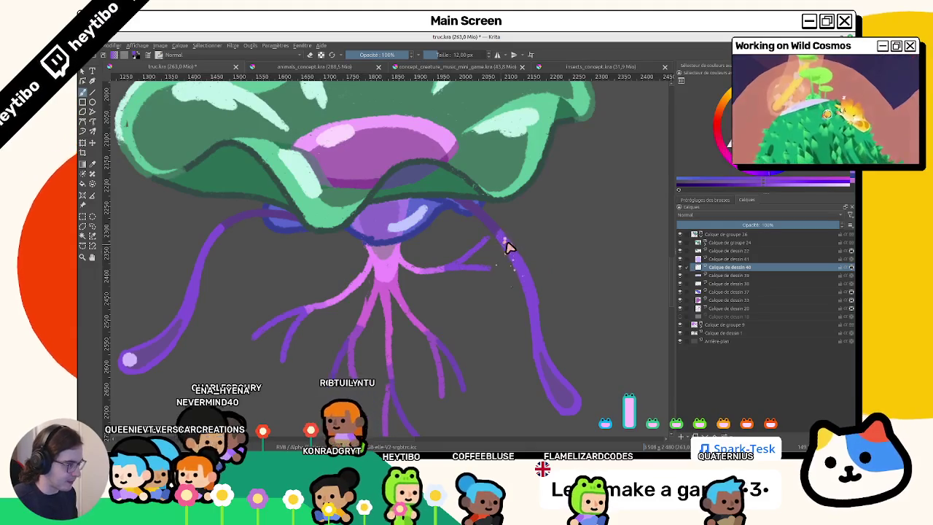
drag(510, 256, 628, 298)
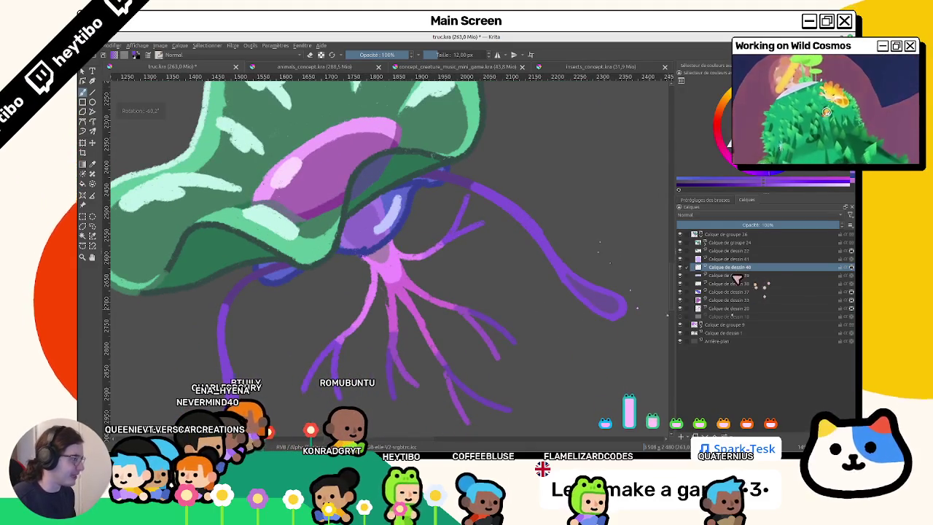
mouse_move(562, 298)
mouse_down()
mouse_move(428, 312)
mouse_move(247, 77)
mouse_up()
mouse_move(328, 57)
mouse_down()
mouse_move(379, 333)
mouse_move(411, 235)
mouse_move(408, 283)
mouse_up()
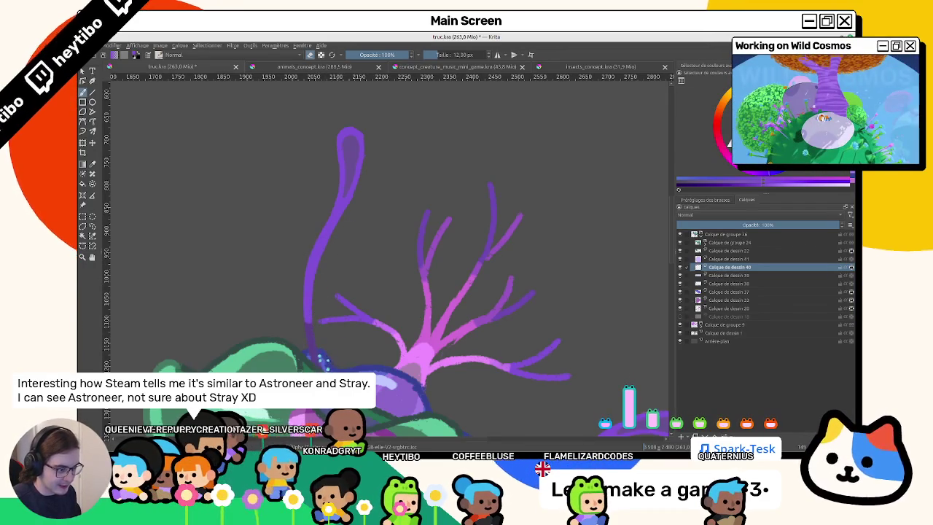
mouse_move(326, 355)
mouse_down()
mouse_move(379, 255)
mouse_move(435, 260)
mouse_up()
key(5)
Pan to show more of the creature and select layer Calque de dessin 41.
scroll(366, 296, up, 4)
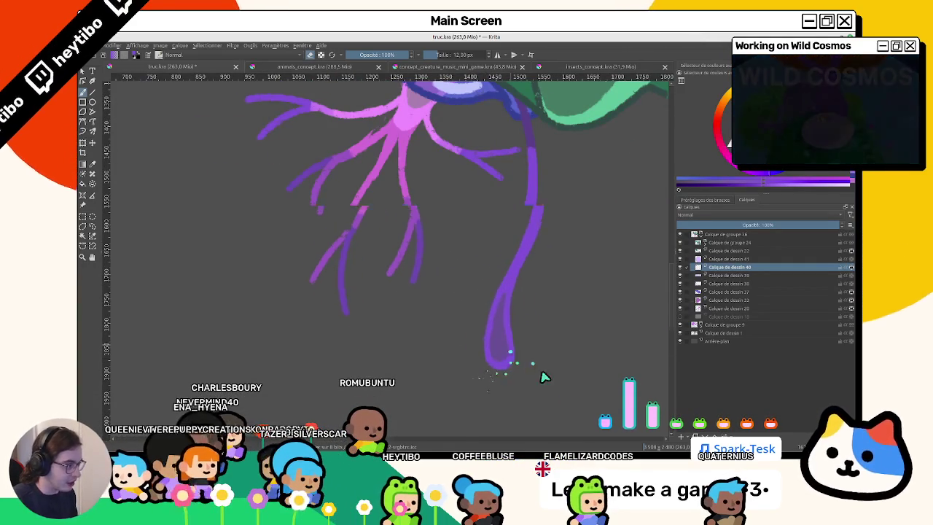
drag(533, 362, 582, 460)
click(723, 258)
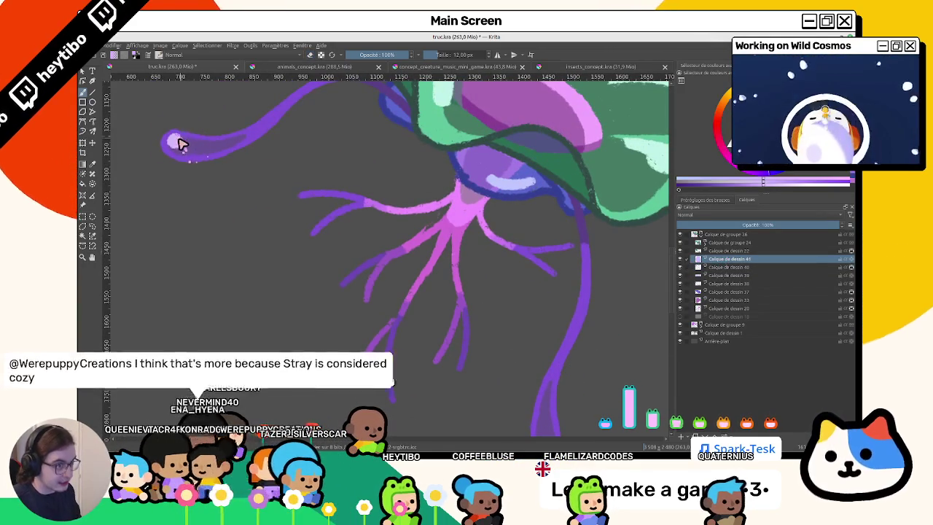
Zoom in on the right tentacle for its pale streak and tip highlight, then zoom out to check.
scroll(194, 156, down, 3)
scroll(287, 179, down, 2)
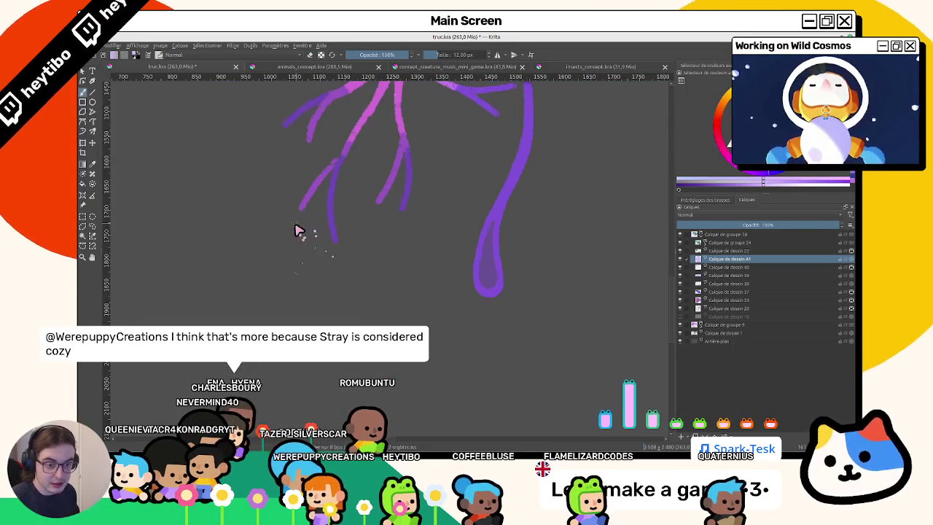
scroll(408, 246, up, 1)
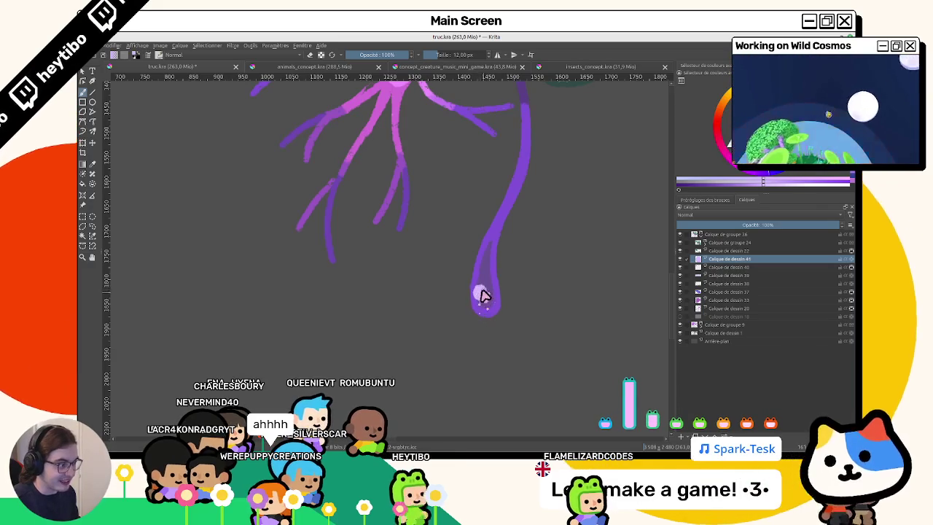
scroll(478, 306, down, 1)
scroll(477, 317, down, 1)
scroll(449, 350, down, 1)
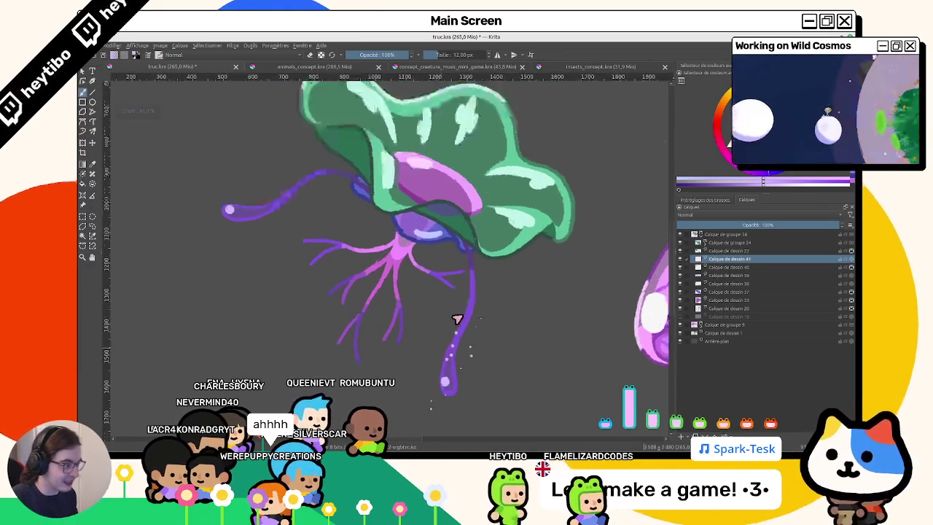
scroll(453, 344, up, 3)
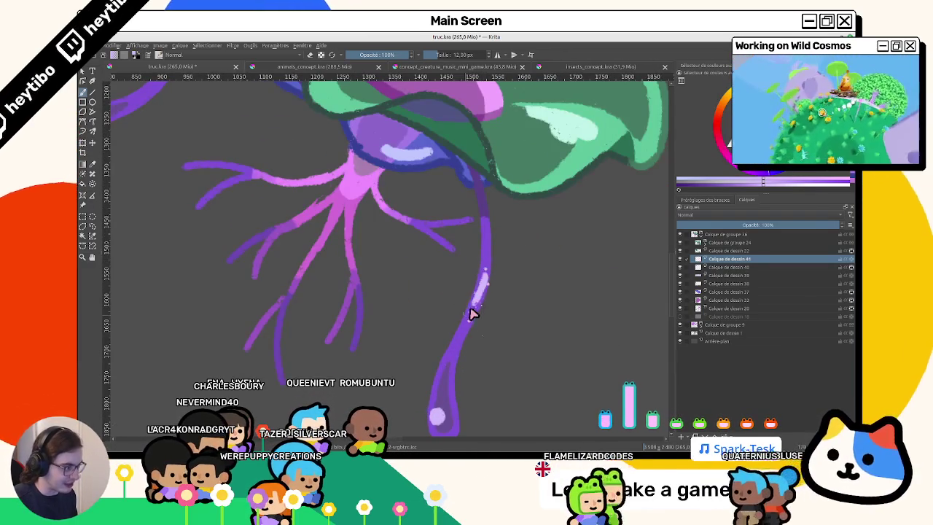
scroll(467, 319, down, 3)
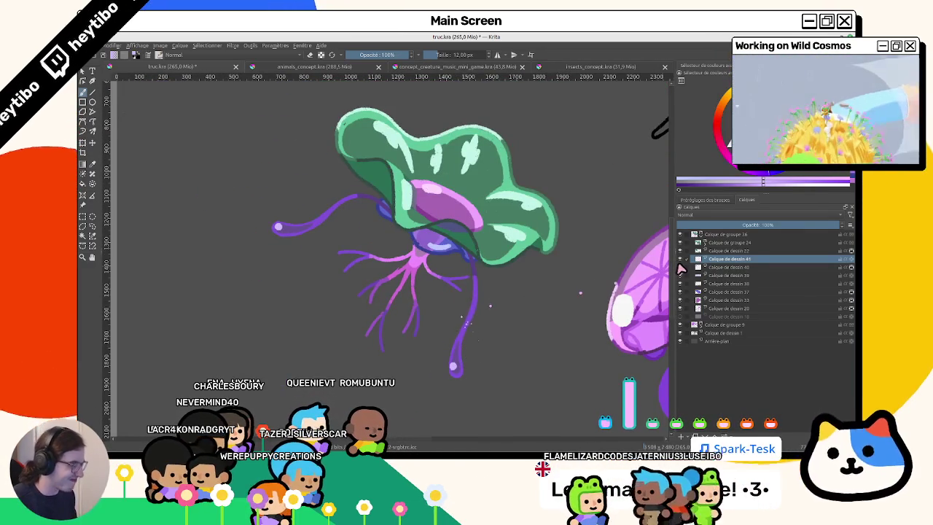
Toggle layer 40 off and on to check the tip highlights, discard an extra empty layer 42, and touch up the canvas.
click(680, 267)
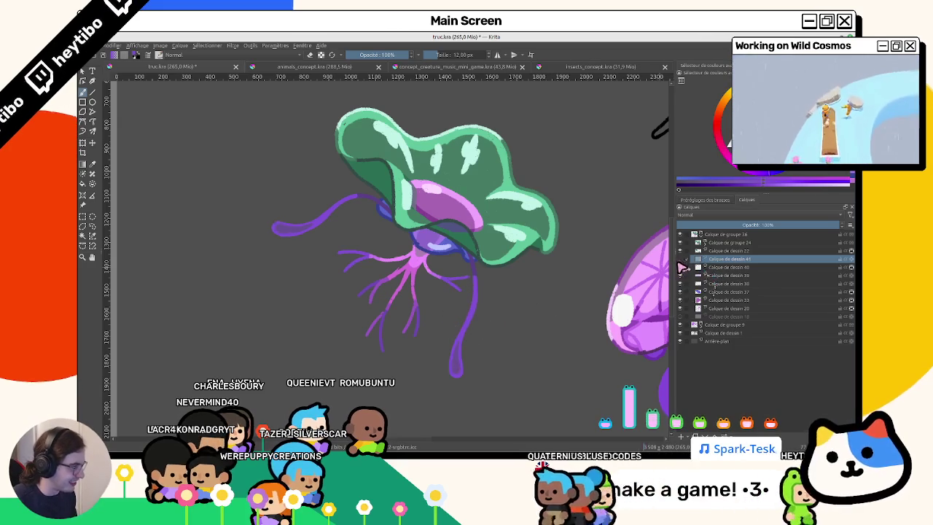
click(683, 267)
key(Insert)
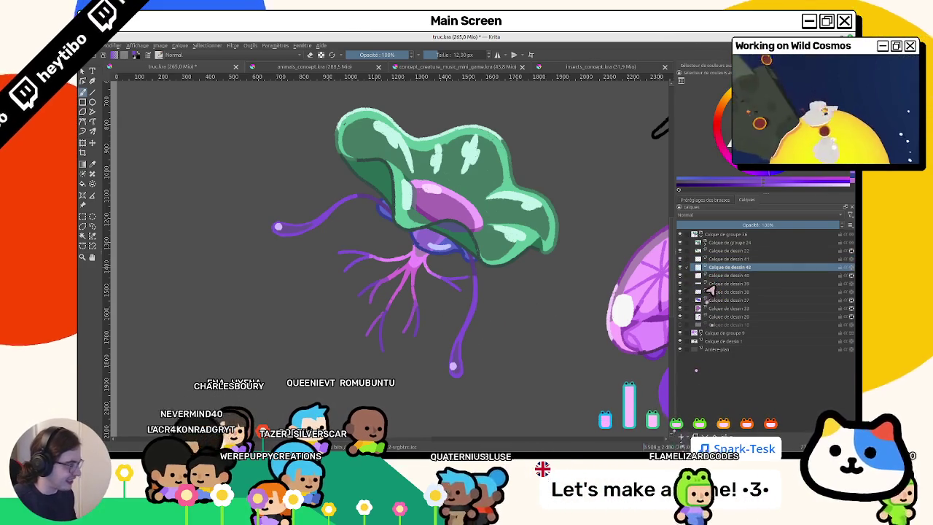
key(shift+Delete)
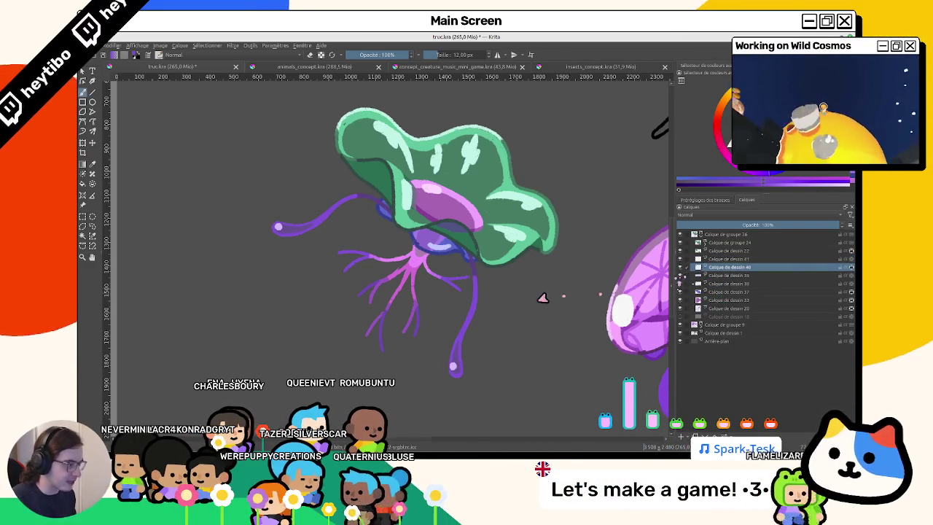
click(441, 277)
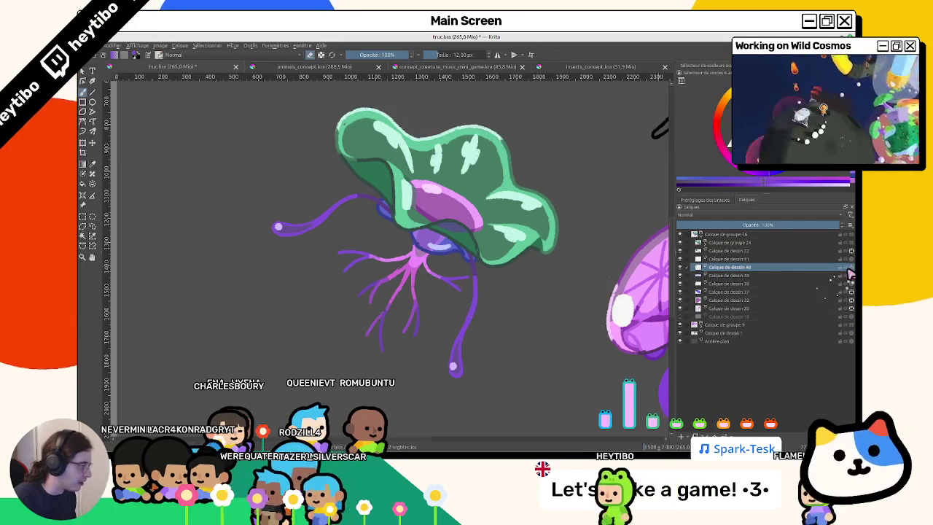
click(461, 318)
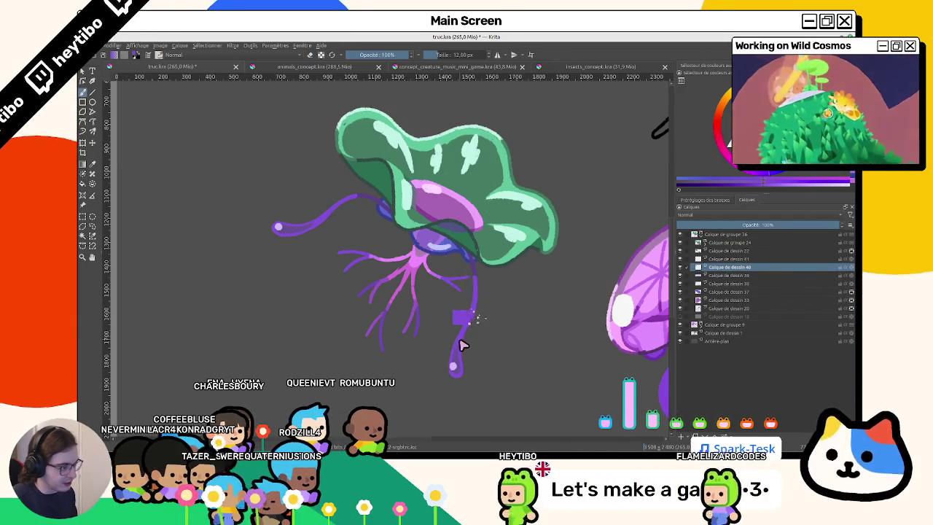
scroll(457, 360, up, 3)
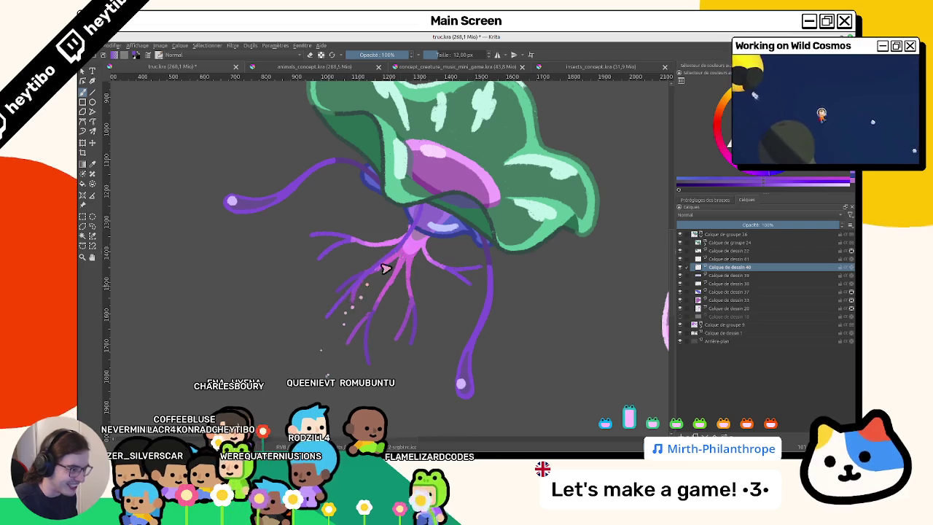
Mirror the view and rotate the jellyfish around to inspect it, resetting rotation to upright.
key(m)
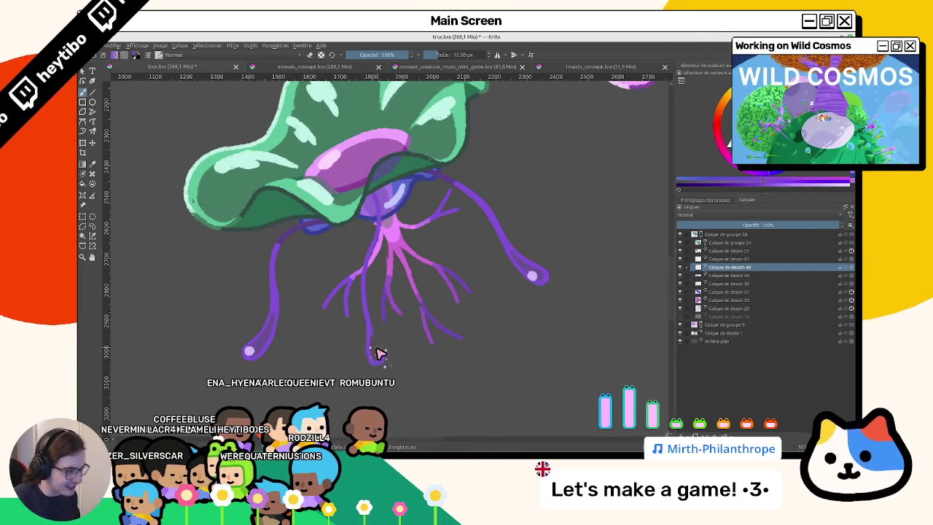
drag(444, 398, 417, 228)
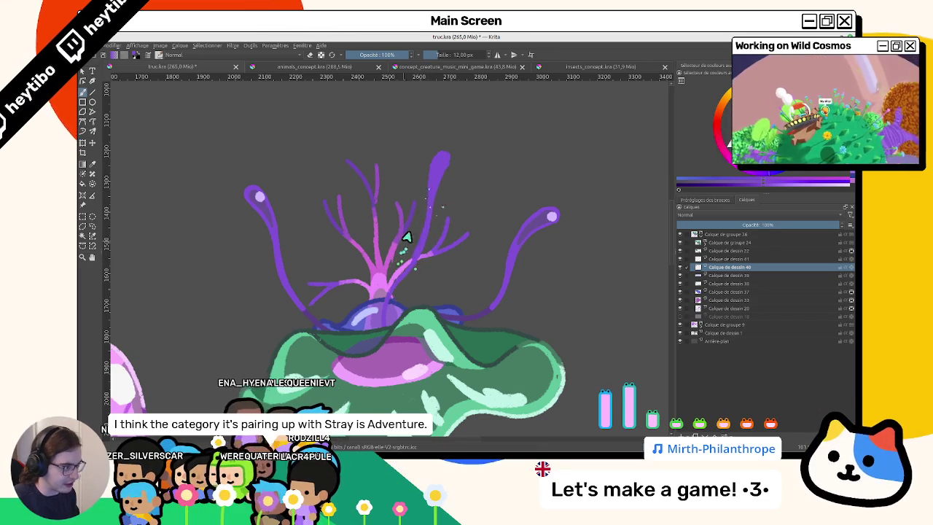
drag(393, 294, 395, 282)
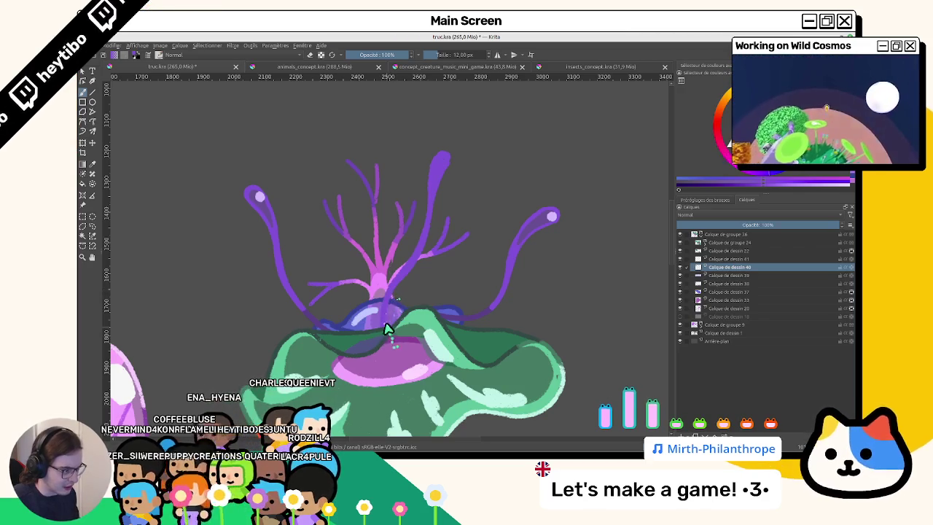
drag(390, 337, 448, 243)
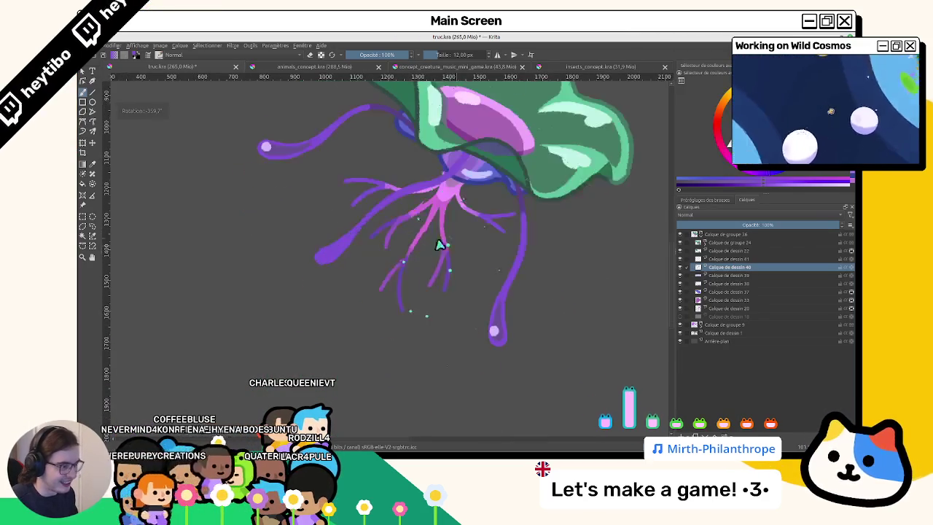
drag(416, 347, 404, 341)
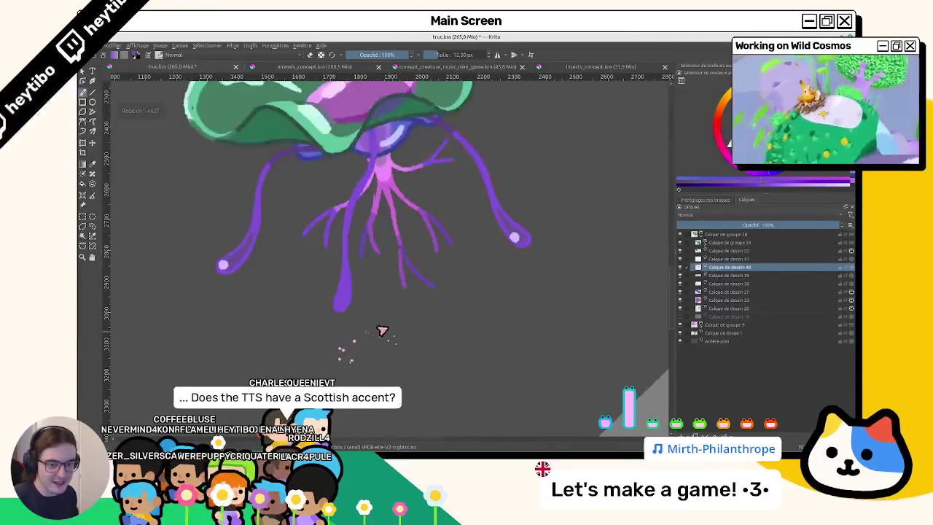
key(5)
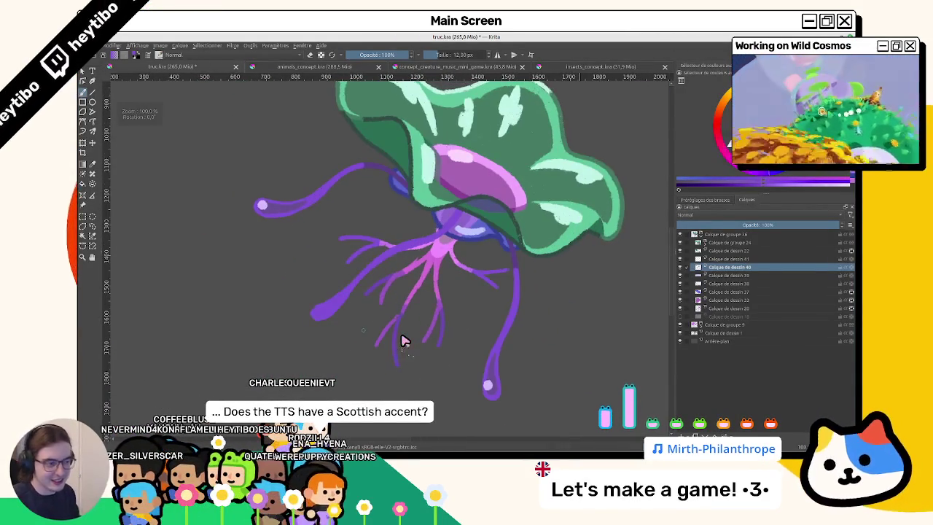
drag(350, 293, 372, 321)
scroll(385, 306, up, 2)
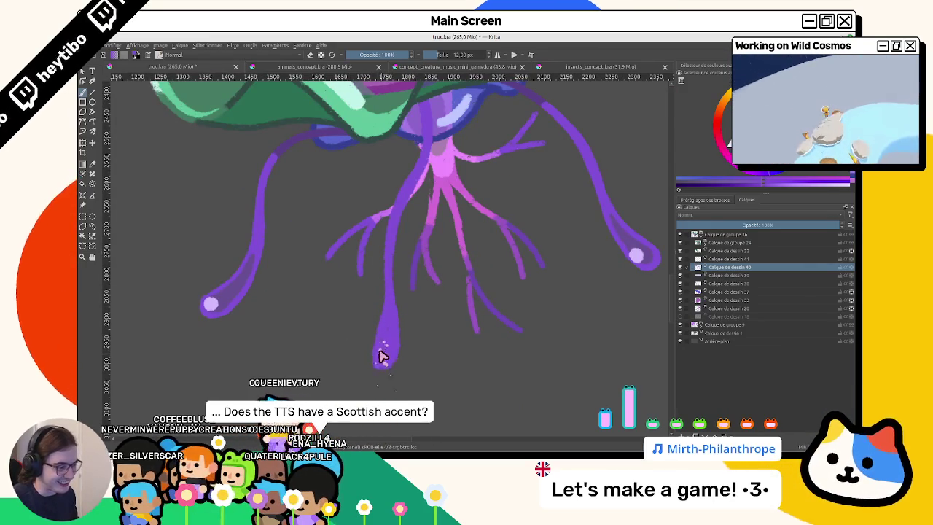
mouse_move(380, 344)
mouse_down()
mouse_move(525, 254)
mouse_move(374, 303)
mouse_up()
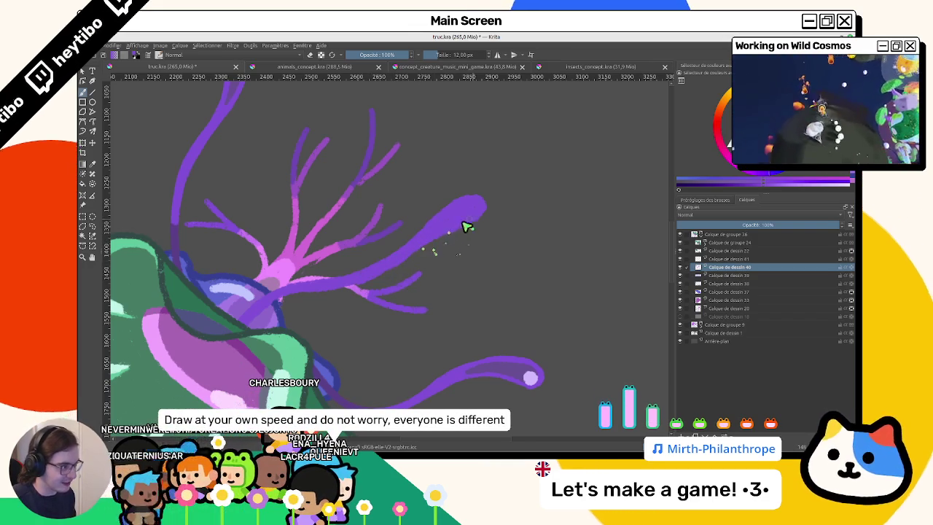
key(5)
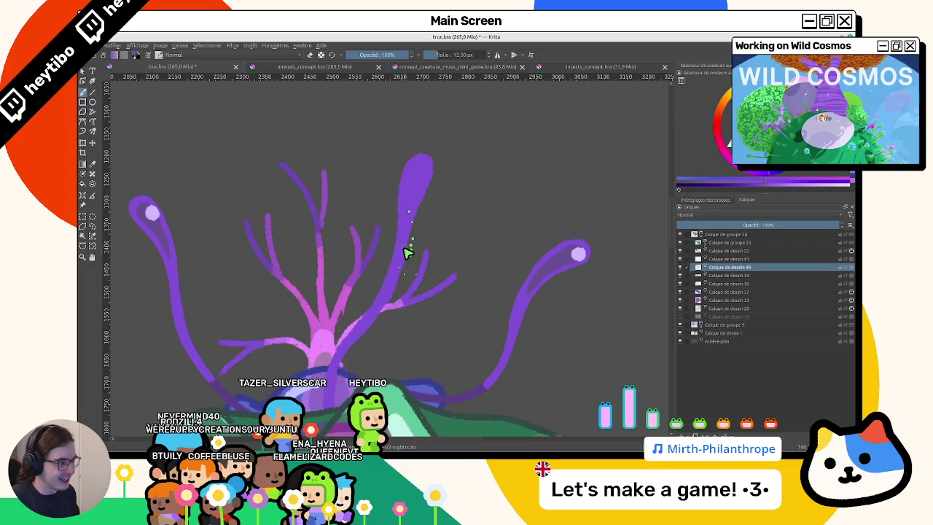
Add a small brush stroke near the cap, then select layer Calque de dessin 41.
scroll(398, 242, up, 1)
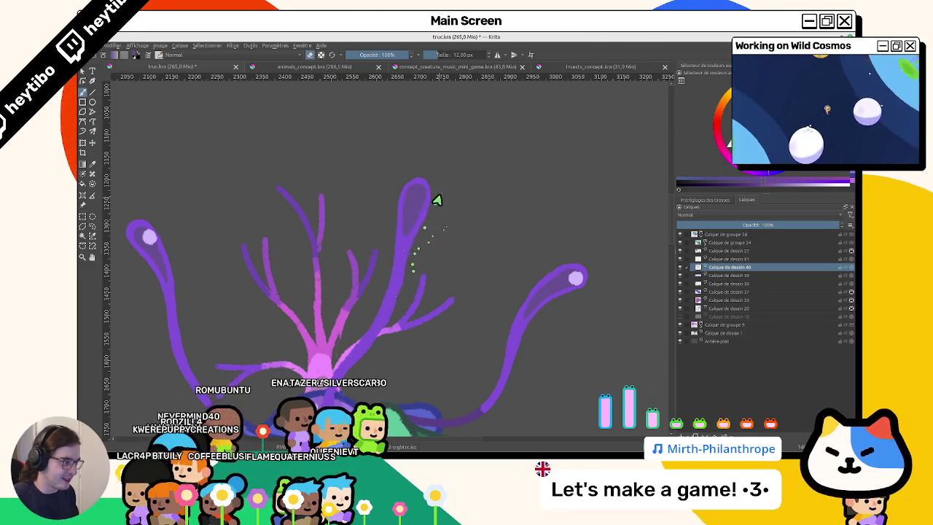
drag(438, 200, 567, 246)
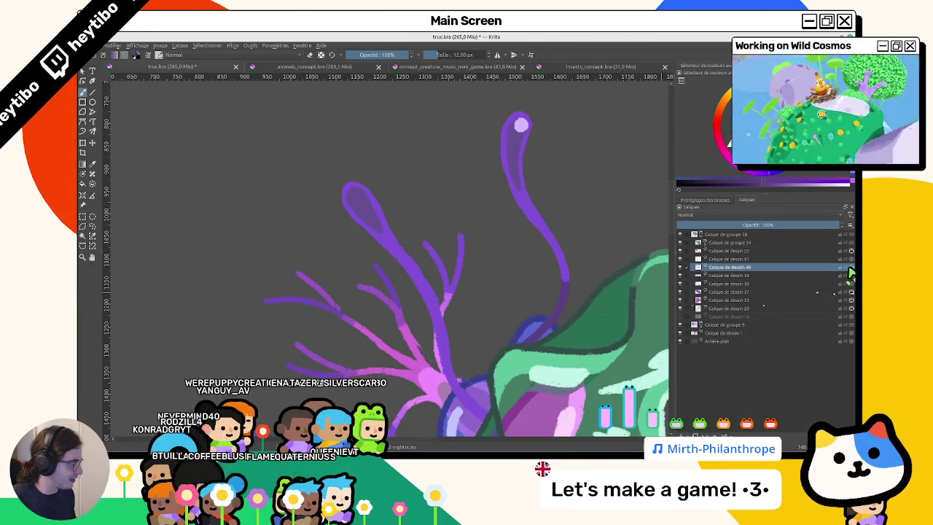
scroll(500, 267, down, 3)
mouse_move(425, 310)
mouse_down()
mouse_move(457, 315)
mouse_move(433, 317)
mouse_move(385, 221)
mouse_up()
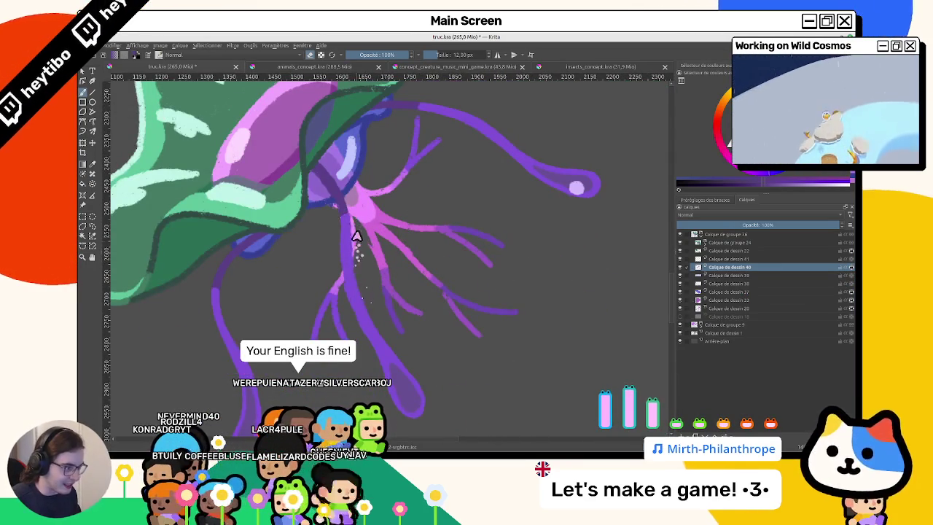
mouse_move(386, 329)
mouse_down()
mouse_move(469, 410)
mouse_move(336, 371)
mouse_move(409, 246)
mouse_move(433, 258)
mouse_move(338, 208)
mouse_move(387, 359)
mouse_move(329, 313)
mouse_up()
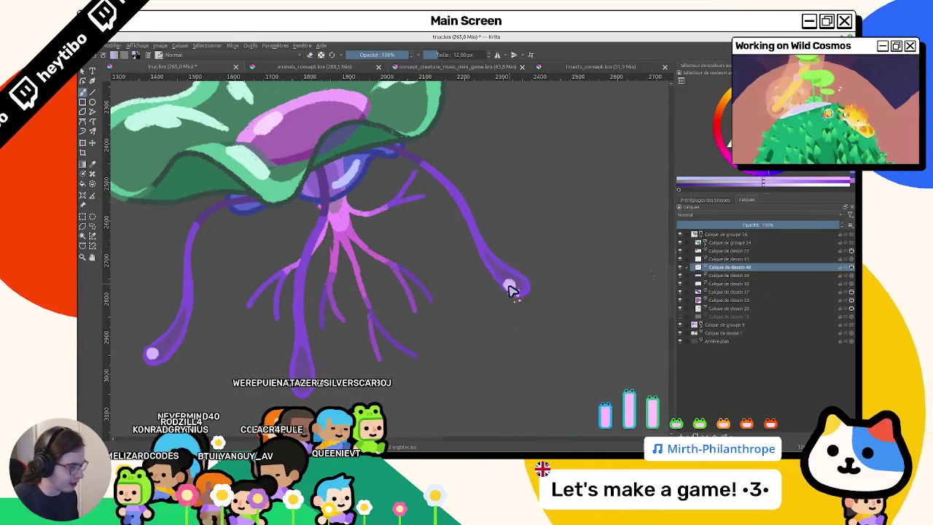
click(722, 260)
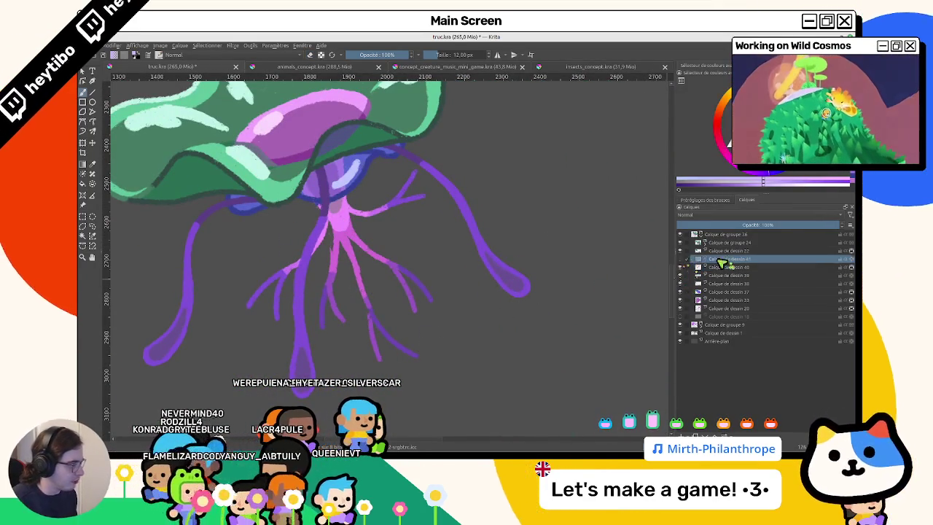
Dab light highlights onto three of the purple tentacles.
click(509, 285)
click(152, 354)
click(300, 359)
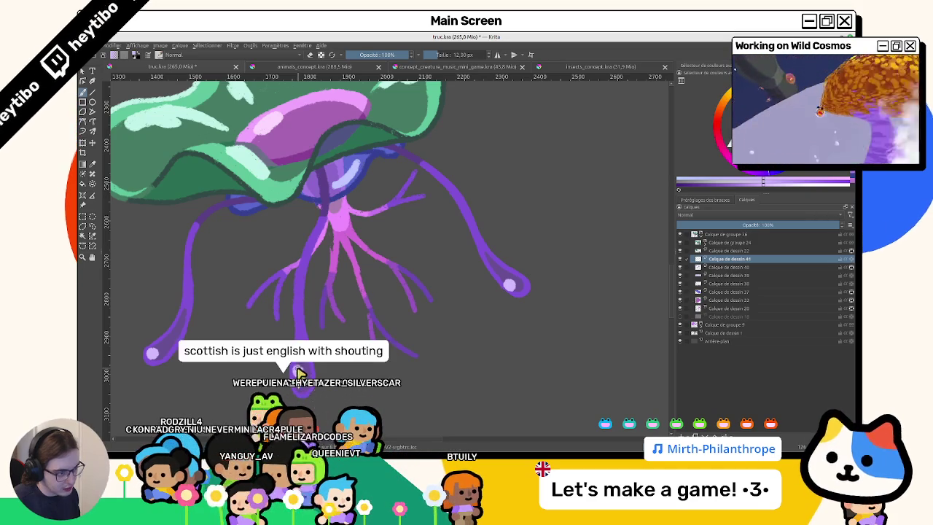
scroll(309, 248, up, 2)
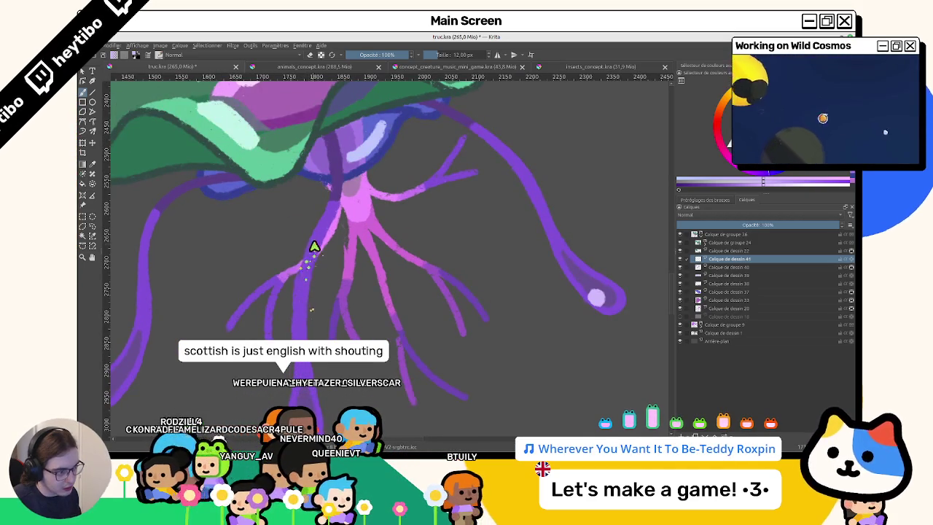
scroll(302, 289, down, 3)
Rotate the view so the tentacles hang down, then select a layer below the tentacles.
drag(406, 333, 489, 250)
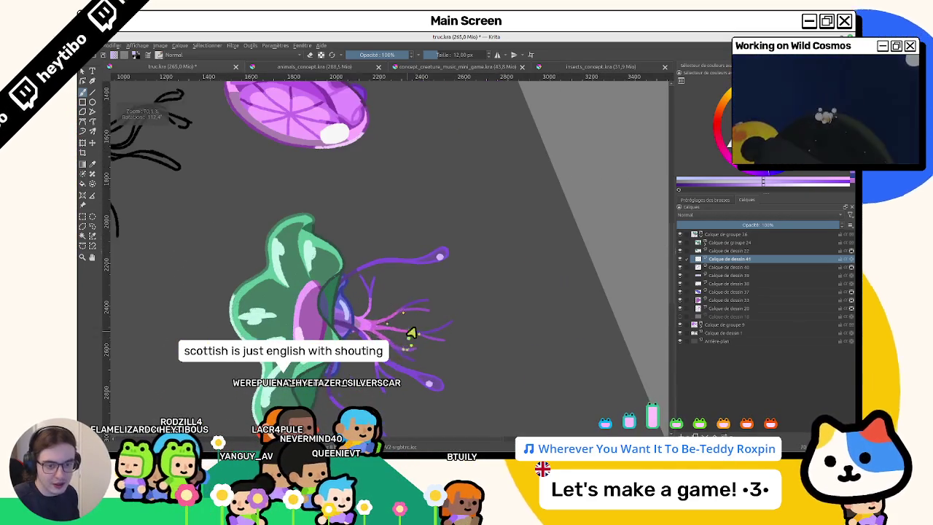
scroll(488, 250, up, 4)
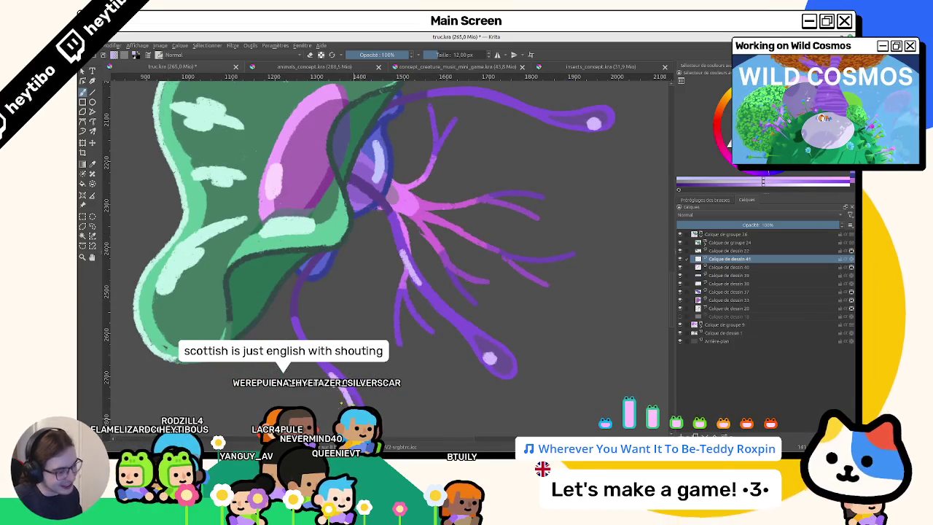
drag(503, 308, 437, 262)
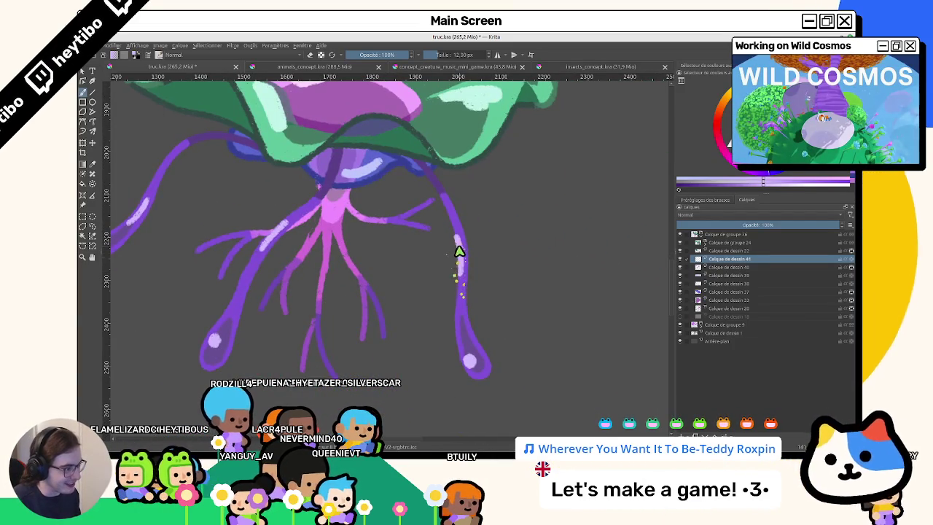
mouse_move(457, 306)
mouse_down()
mouse_move(442, 348)
mouse_move(431, 184)
mouse_up()
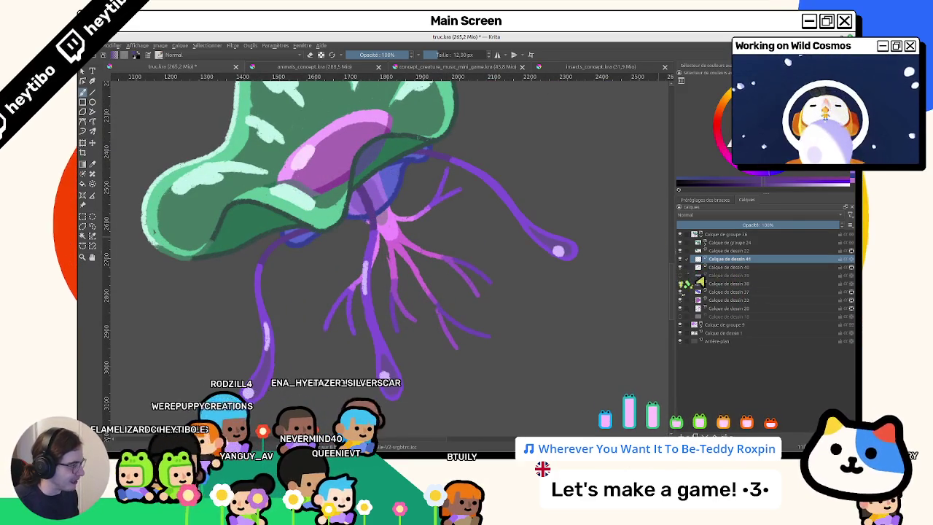
click(685, 276)
click(721, 316)
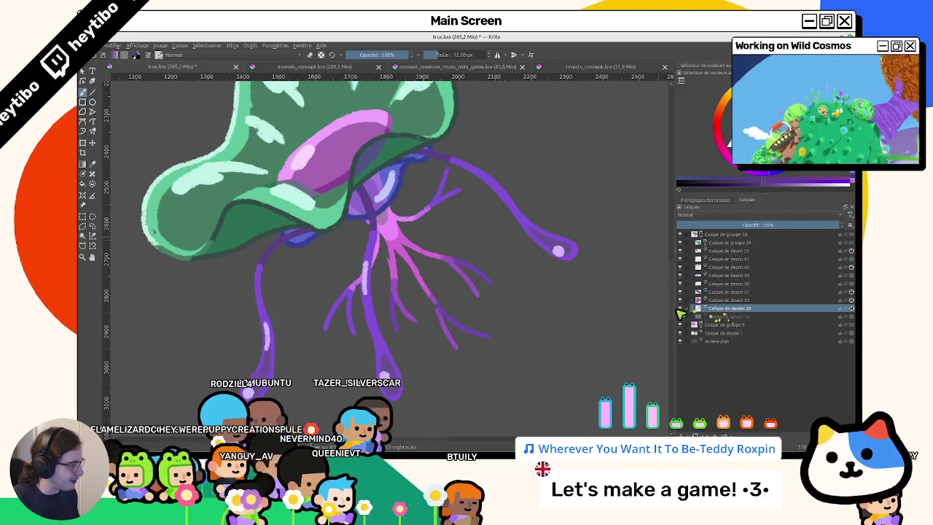
Brush darker purple back tentacles fanning out behind the pink tendrils, rotating and zooming the canvas throughout.
drag(452, 270, 440, 283)
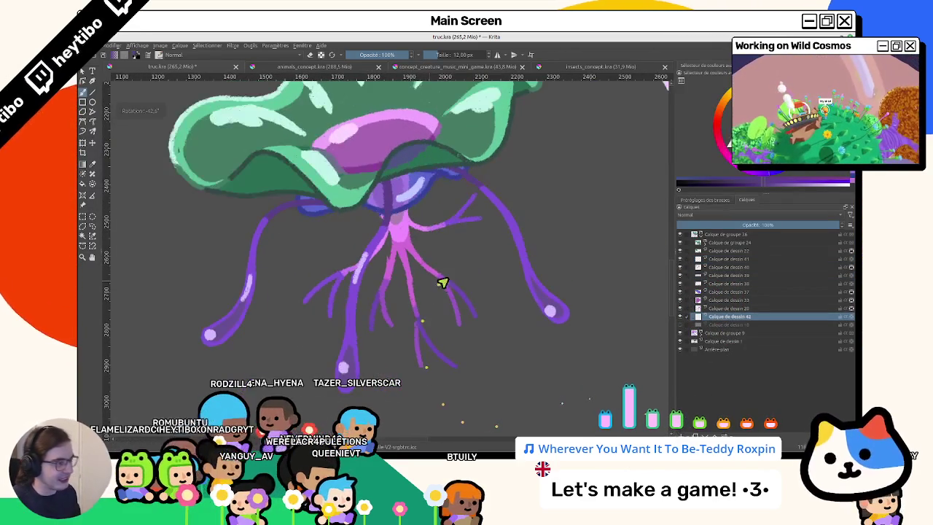
mouse_move(460, 242)
mouse_down()
mouse_move(411, 178)
mouse_move(327, 160)
mouse_up()
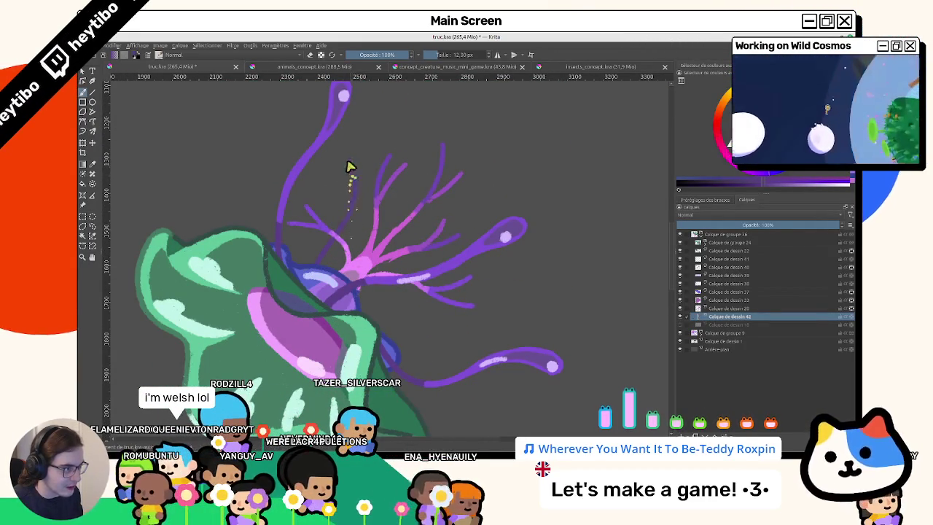
scroll(344, 180, up, 3)
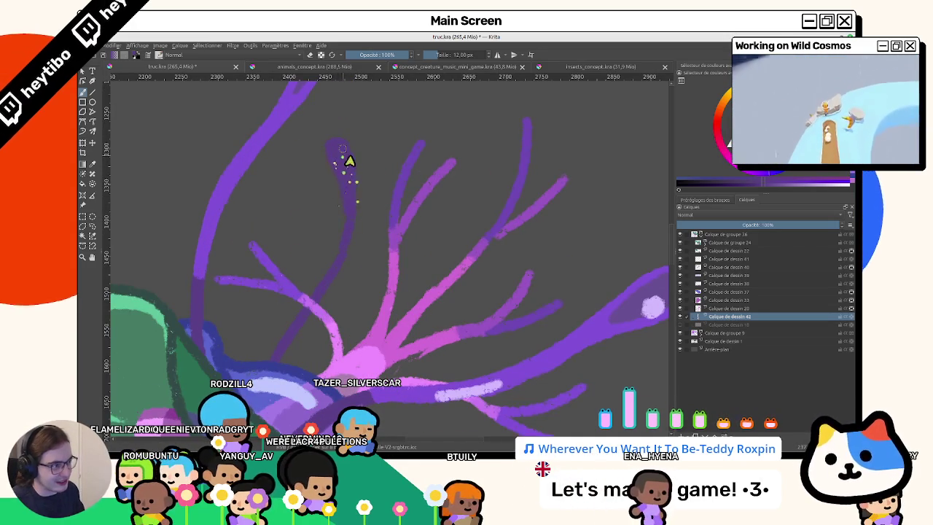
drag(345, 194, 408, 281)
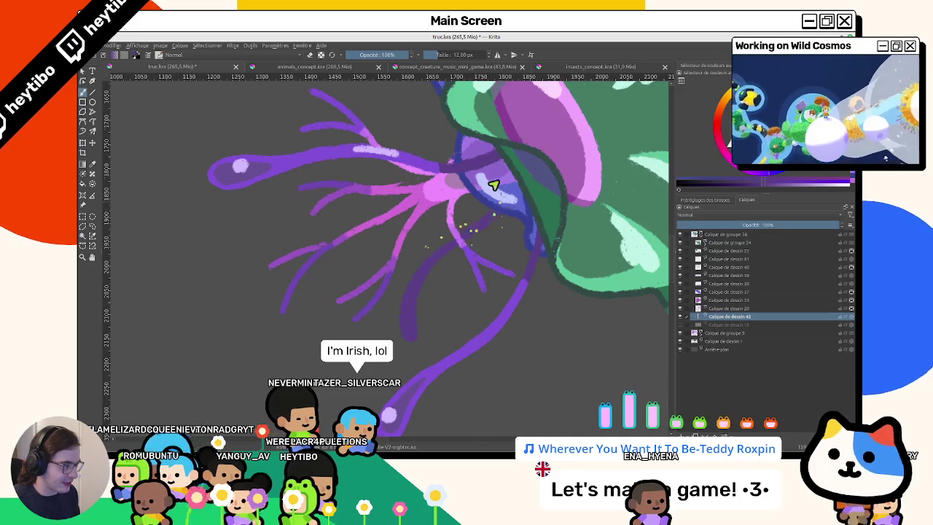
drag(501, 202, 450, 169)
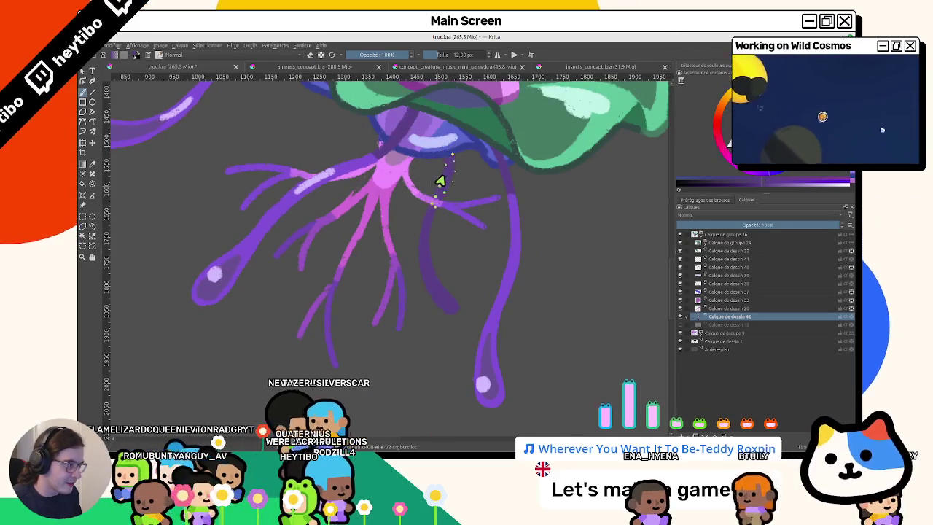
drag(428, 219, 467, 226)
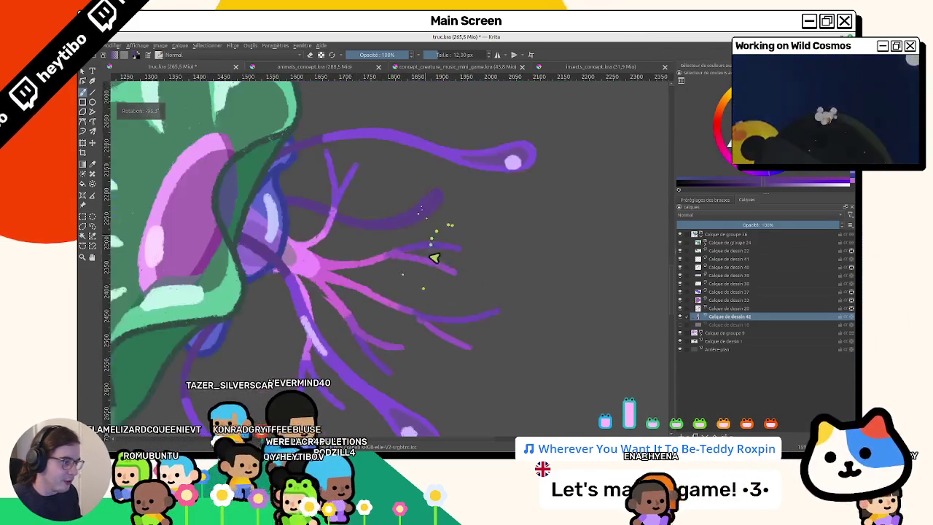
key(5)
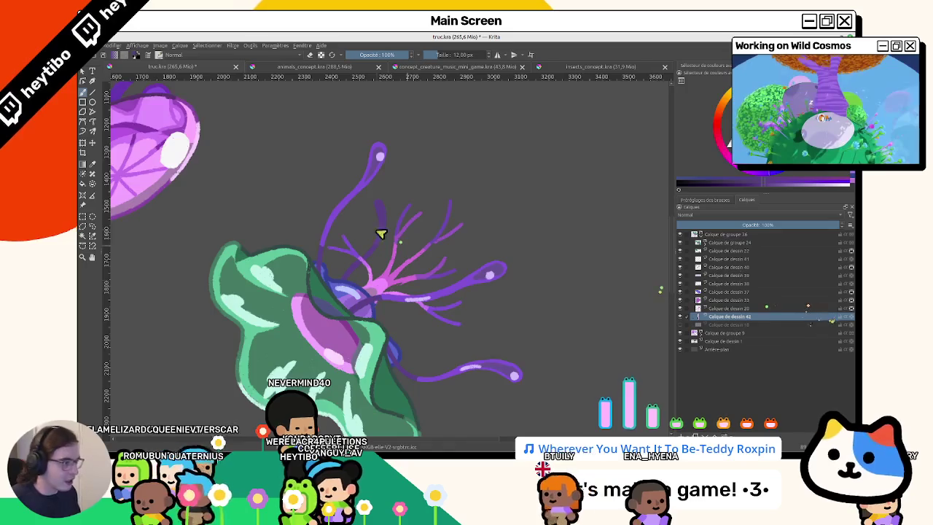
scroll(393, 234, up, 5)
scroll(387, 203, up, 2)
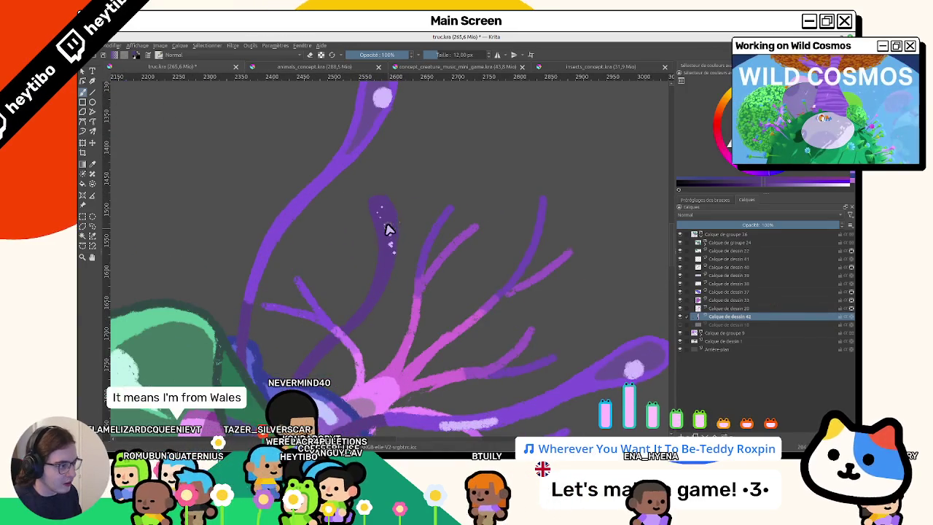
mouse_move(376, 248)
mouse_down()
mouse_move(375, 301)
mouse_move(391, 308)
mouse_move(410, 234)
mouse_up()
scroll(411, 233, down, 5)
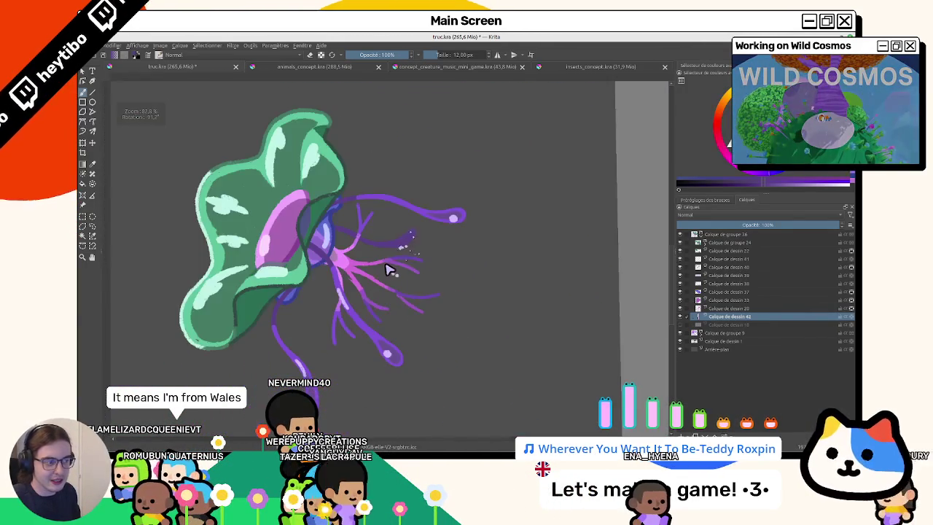
scroll(421, 231, up, 4)
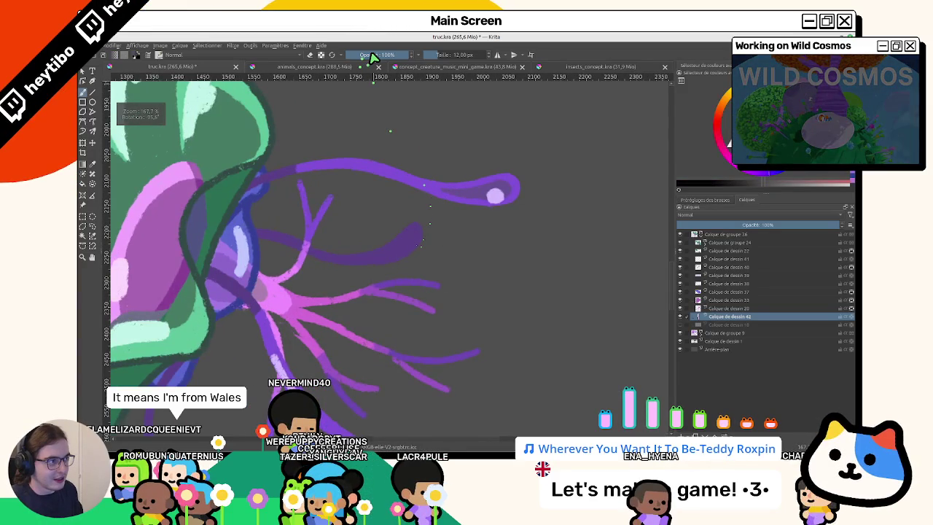
Set brush opacity to 45% and size to 77.19 px, then paint a soft translucent stroke on the back tentacle.
click(374, 57)
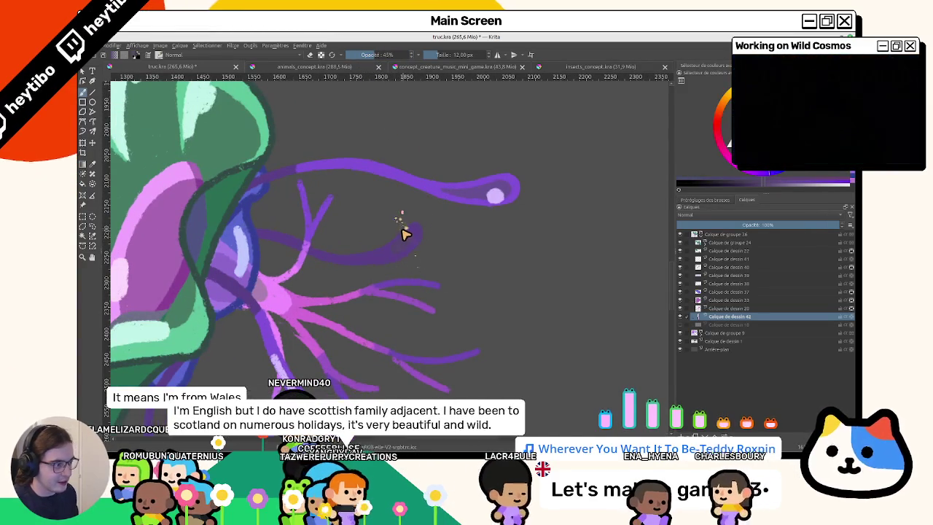
scroll(406, 244, down, 2)
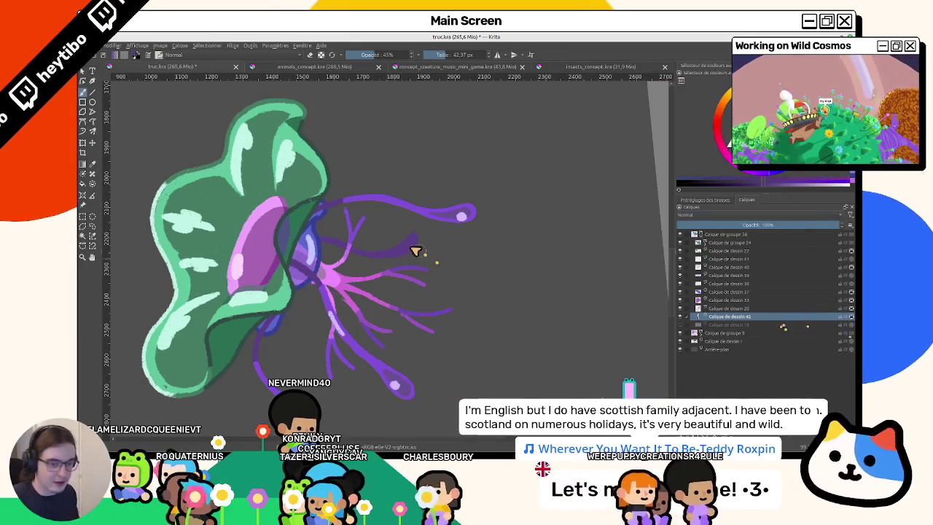
key(bracketright)
key(bracketright)
key(bracketright)
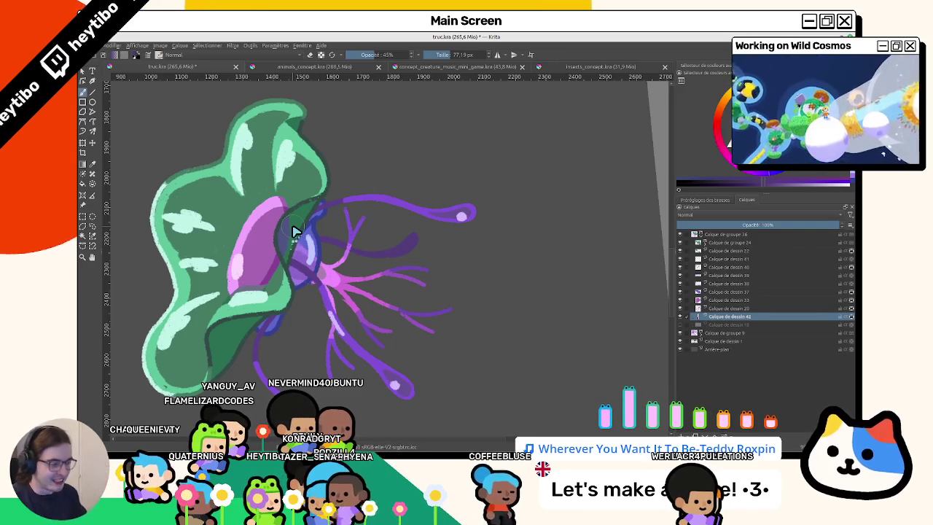
drag(358, 250, 416, 264)
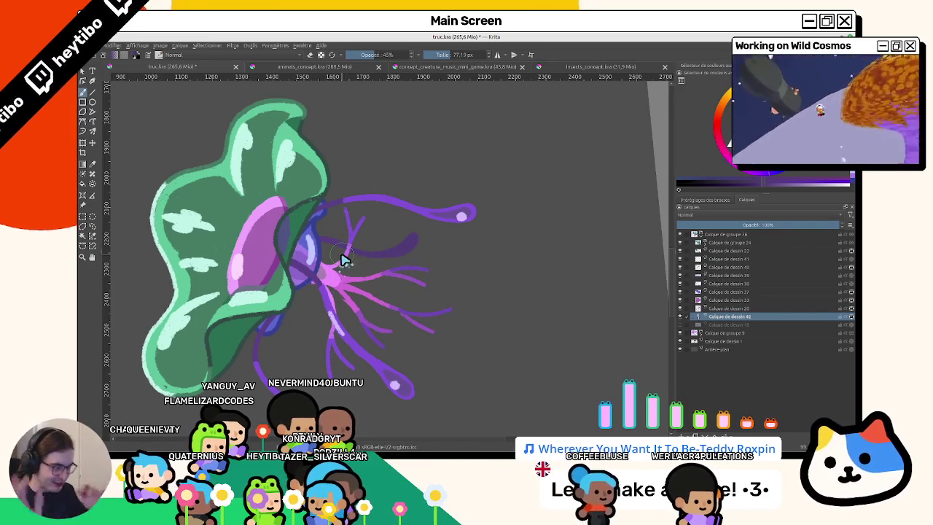
Rotate the canvas onto the back tentacles and paint a fuller dark purple back tentacle.
mouse_move(453, 301)
mouse_down()
mouse_move(411, 244)
mouse_move(368, 248)
mouse_up()
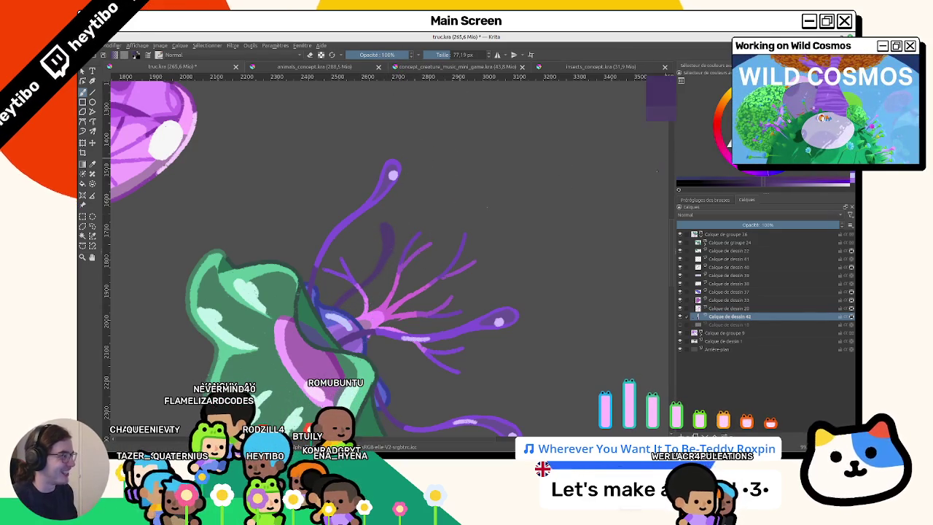
mouse_move(367, 301)
mouse_down()
mouse_move(328, 221)
mouse_move(436, 340)
mouse_move(454, 258)
mouse_move(323, 64)
mouse_up()
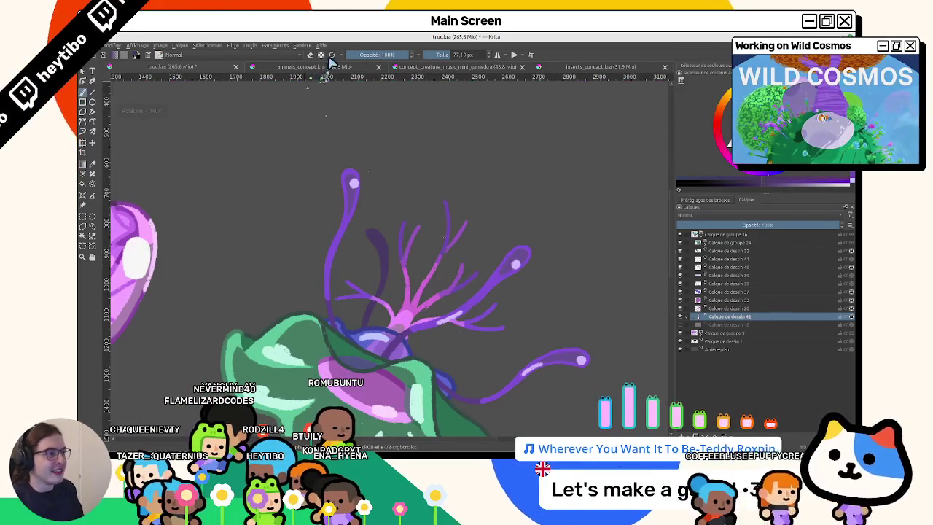
scroll(342, 168, up, 2)
drag(464, 351, 431, 234)
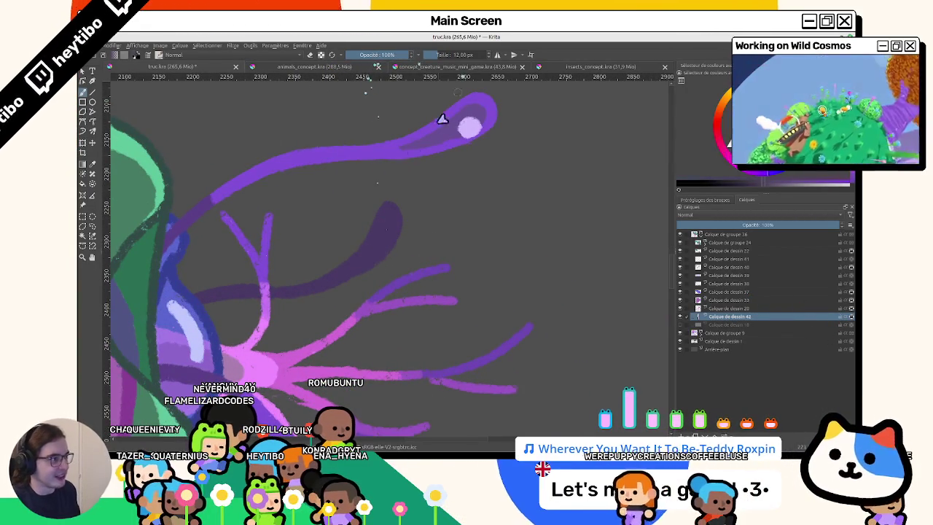
drag(387, 212, 376, 240)
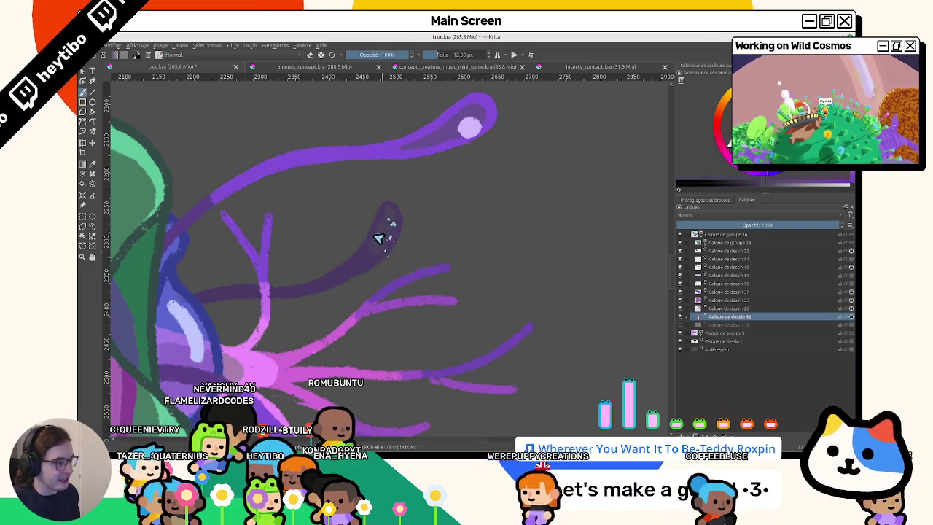